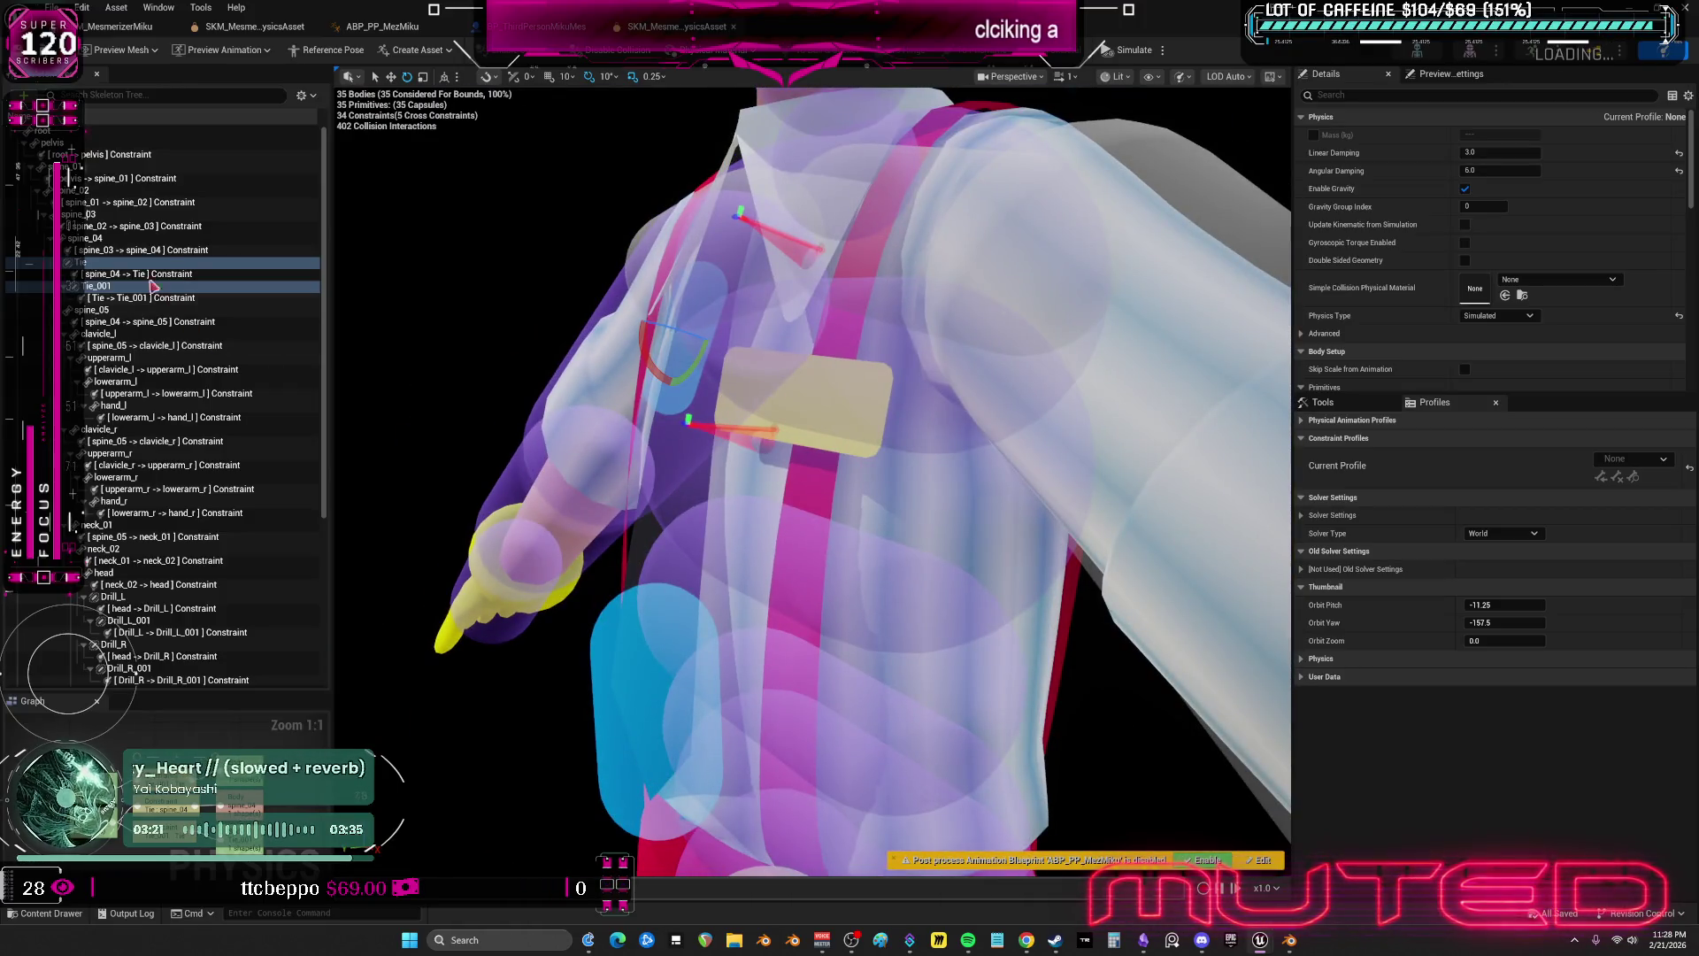
# - Select the Tie–Tie_001 constraint and briefly simulate physics to watch the tie
pyautogui.click(159, 298)
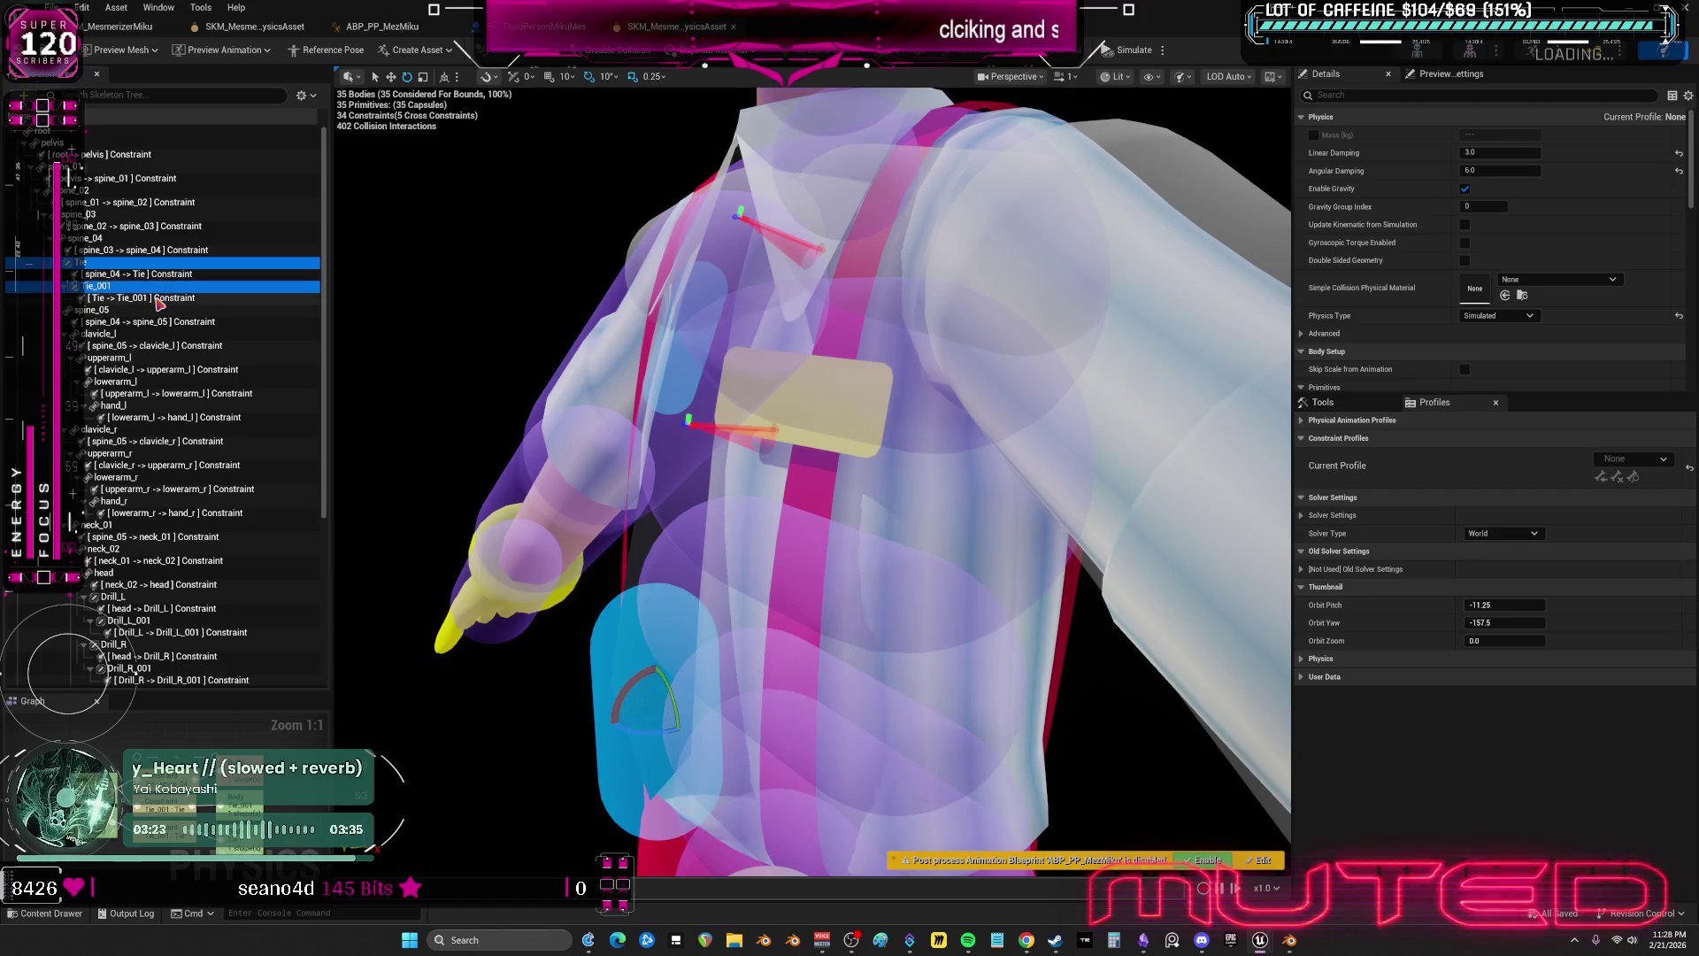
pyautogui.click(1112, 51)
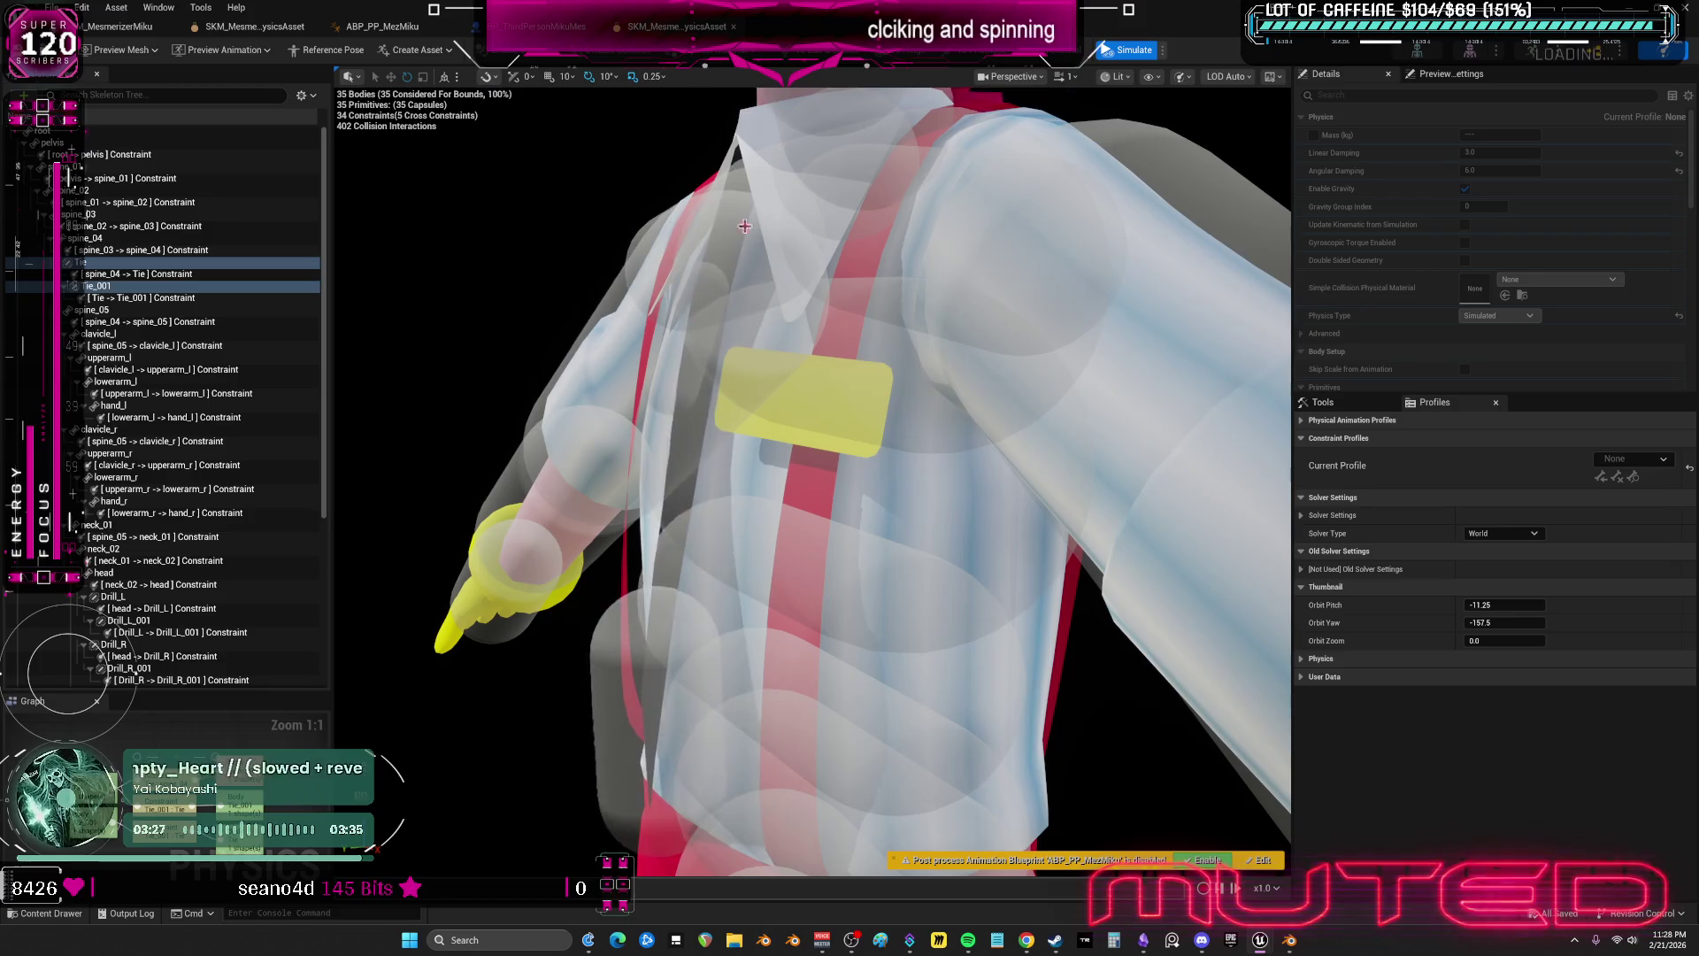
pyautogui.click(1125, 53)
# - Try raising the spine_03–spine_04 constraint's Swing 2 Limit, then undo the change
pyautogui.click(241, 251)
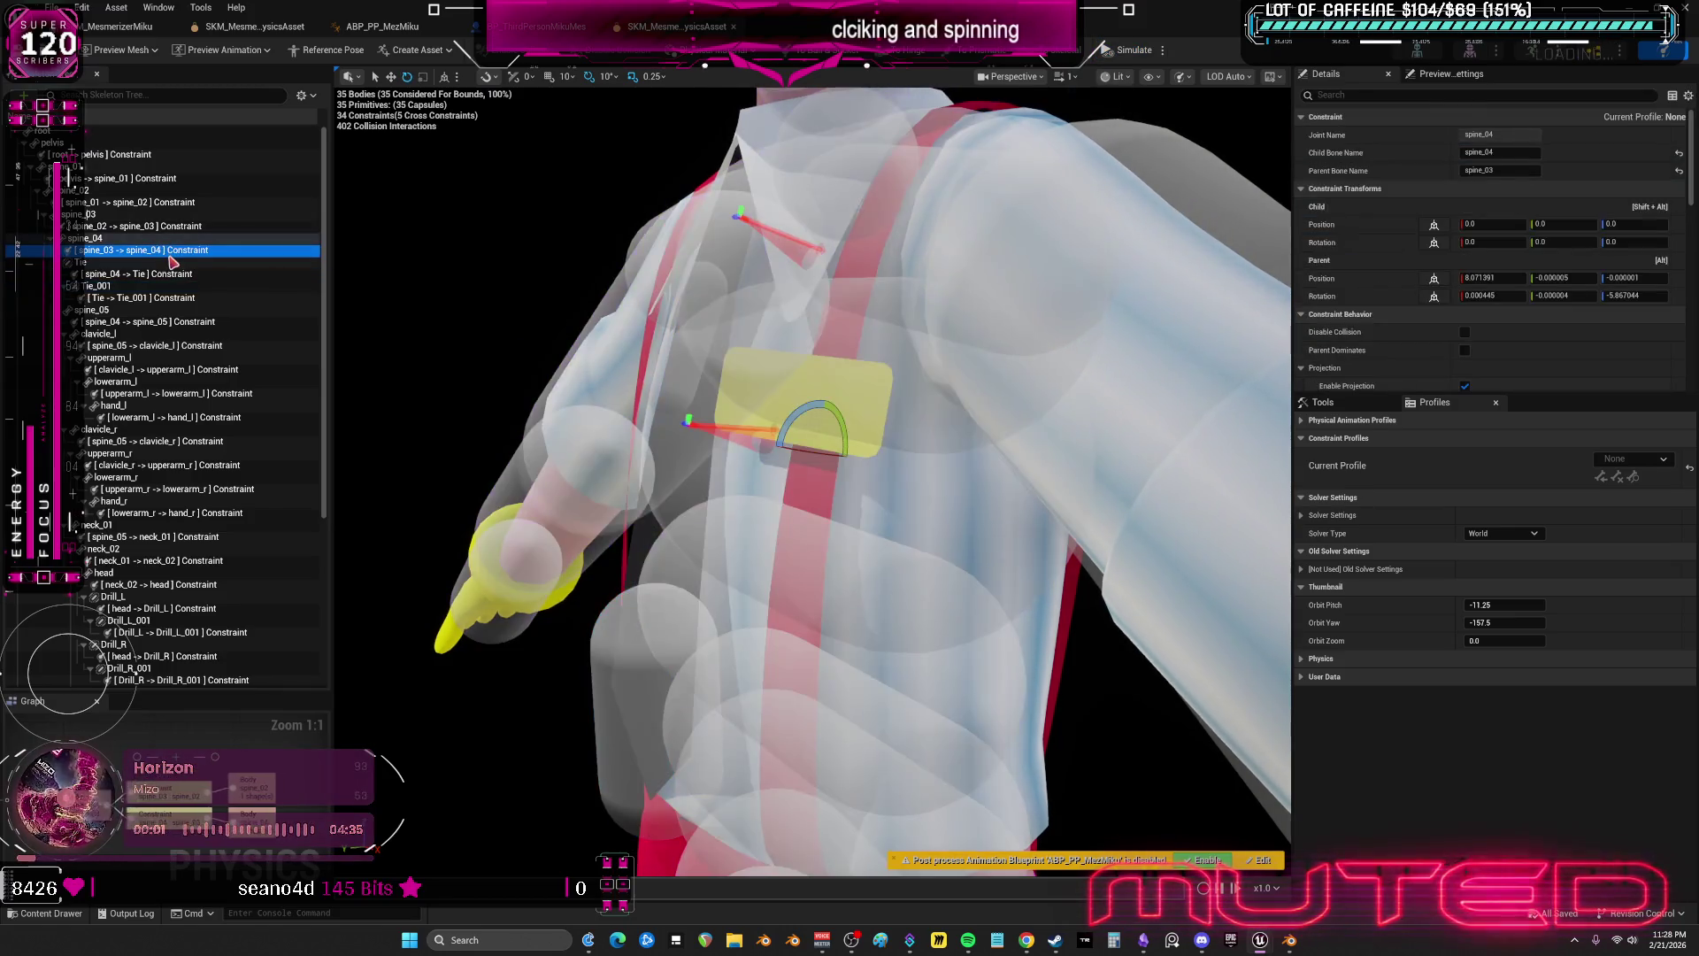
pyautogui.scroll(-8, 1544, 334)
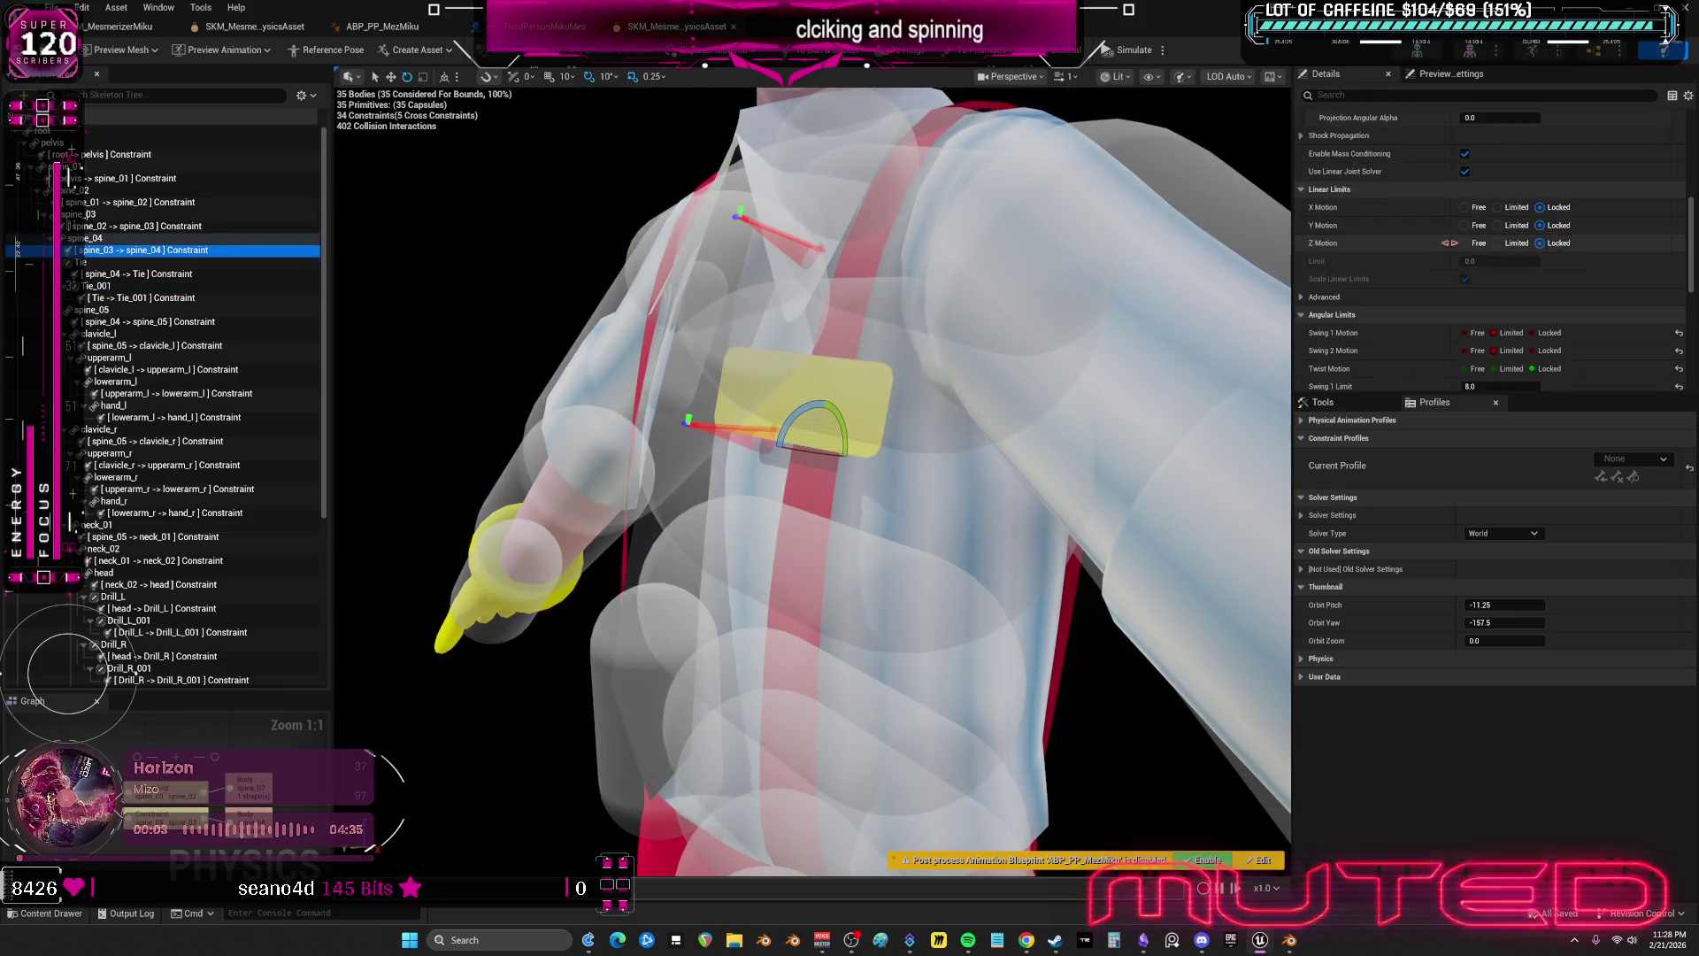
pyautogui.click(1519, 326)
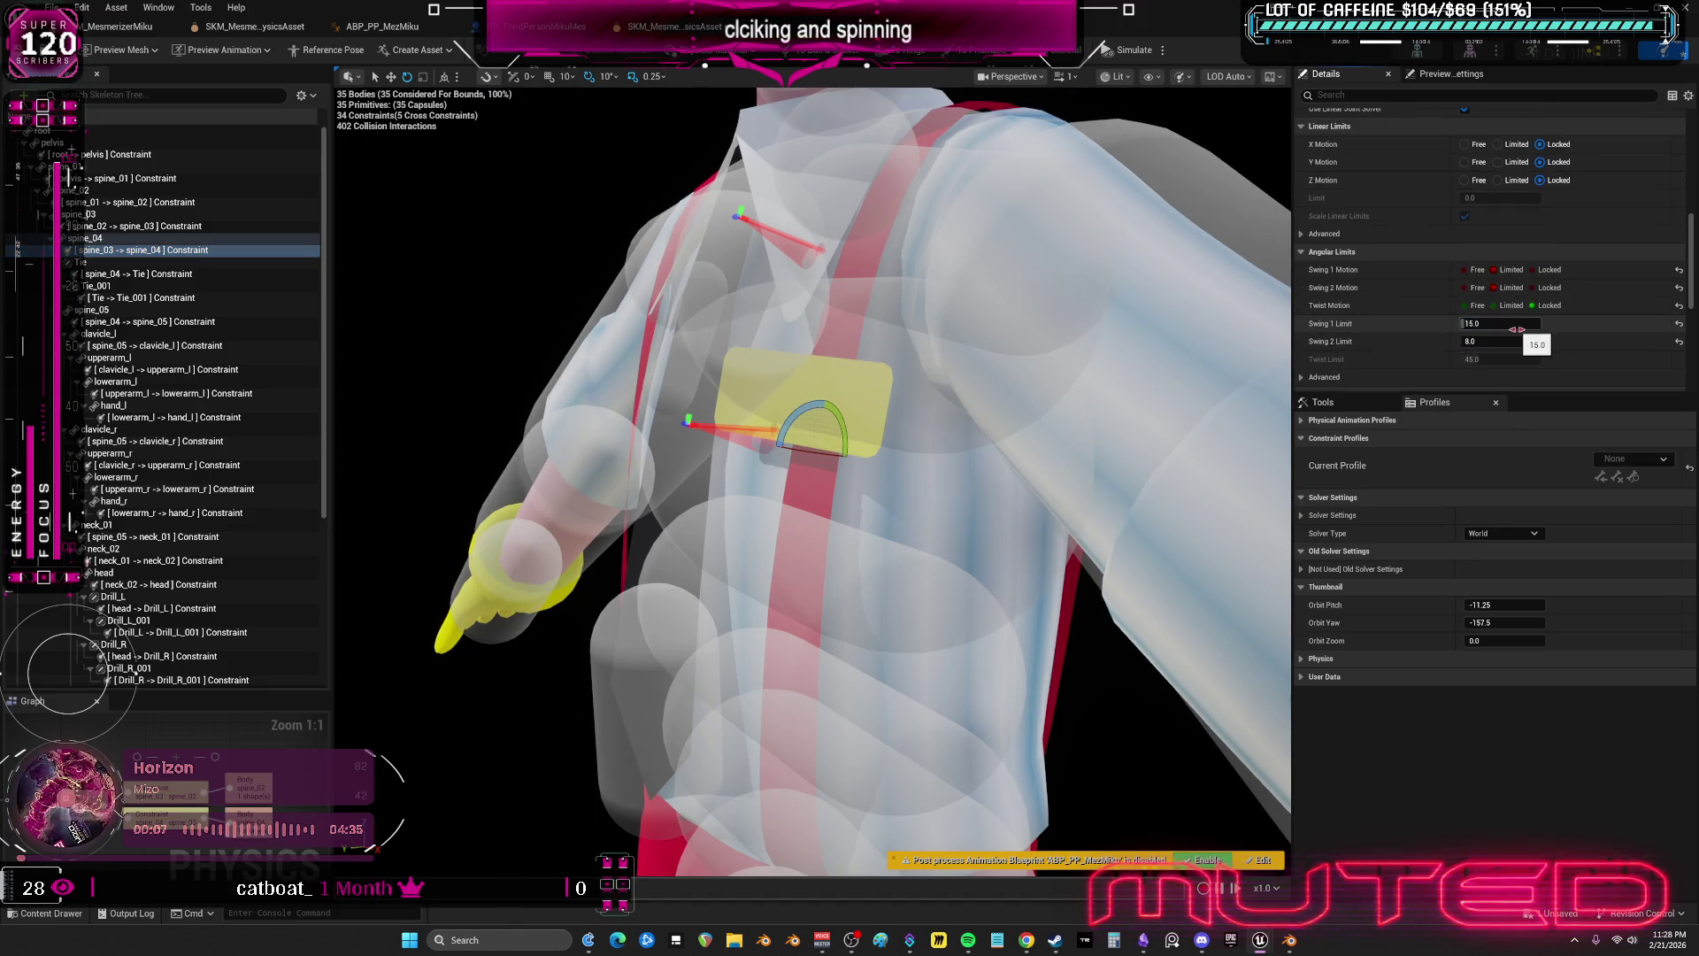
pyautogui.moveTo(1516, 339); pyautogui.dragTo(1584, 339)
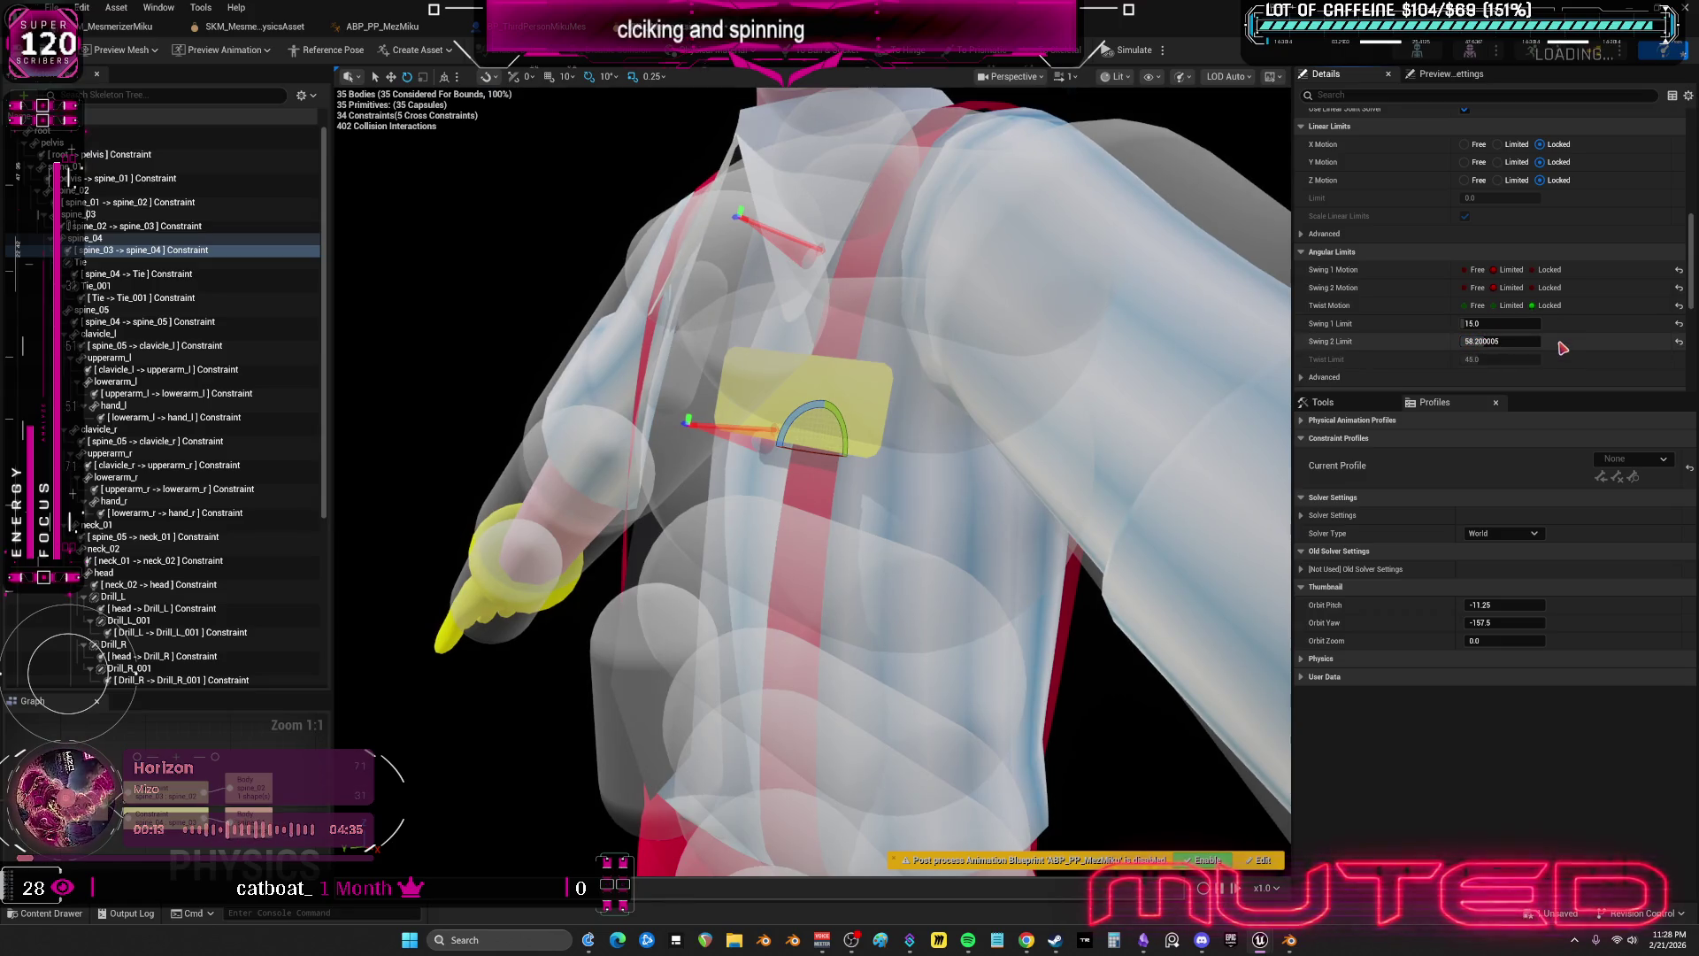
pyautogui.hotkey('ctrl', 'z')
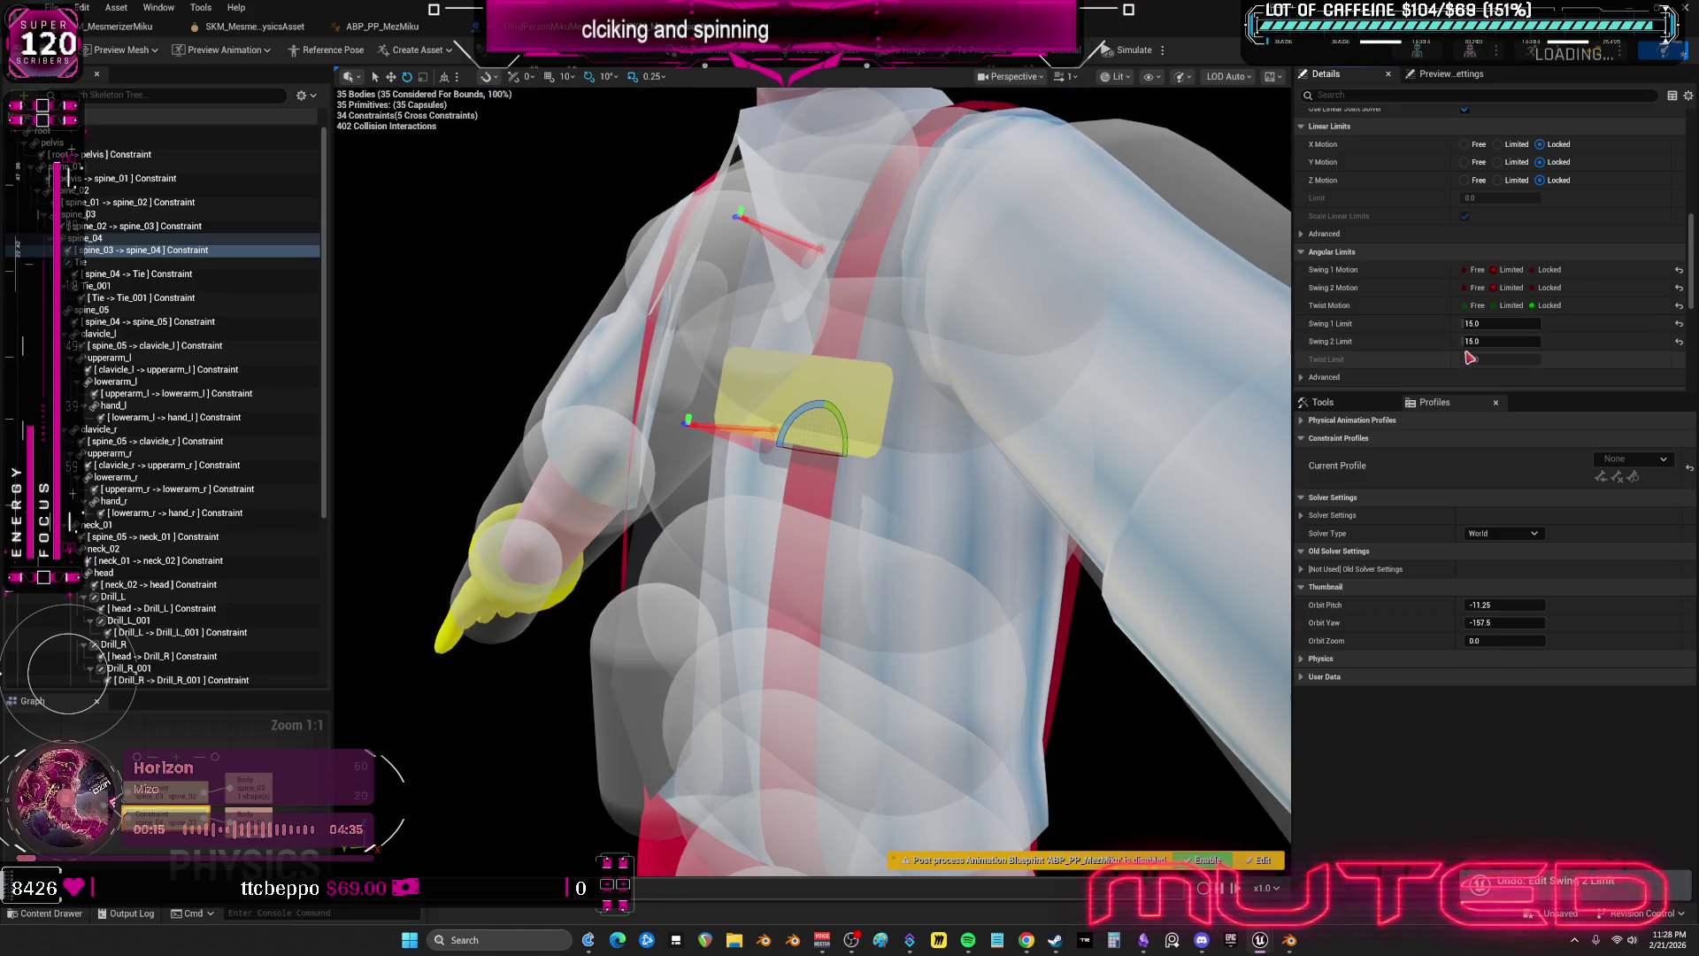
# - Raise swing limits: spine_04–Tie to 37.6/9.92 and Tie–Tie_001 Swing 1 to 27.2
pyautogui.click(141, 275)
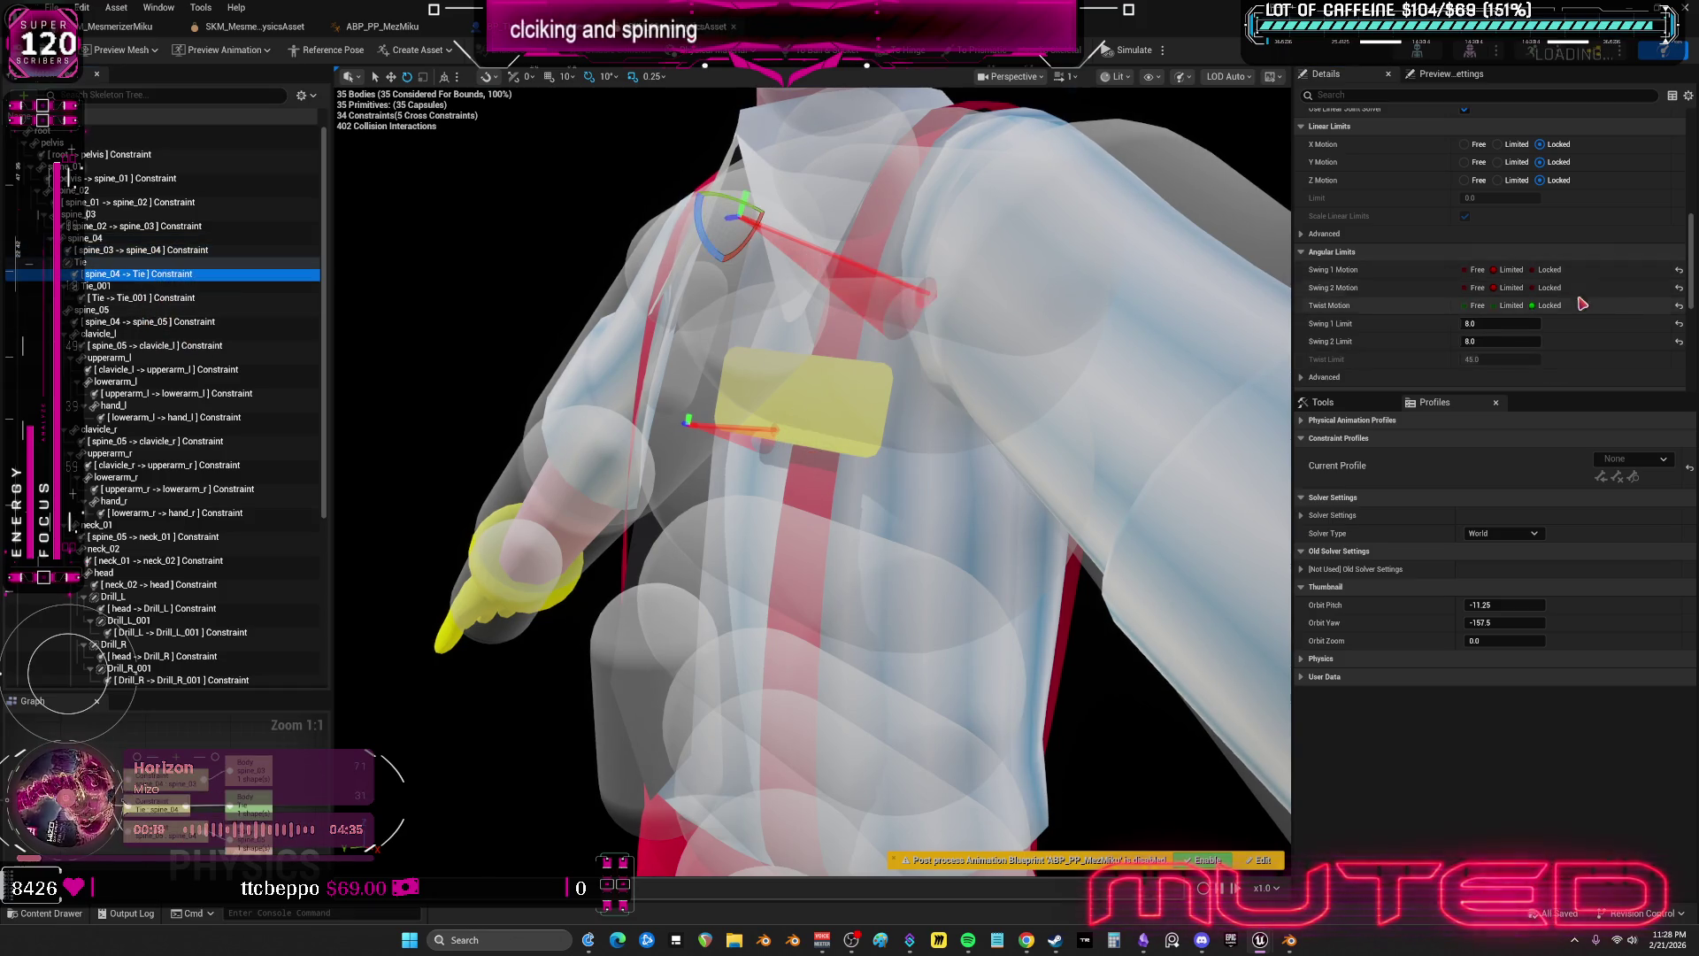
pyautogui.moveTo(1505, 324)
pyautogui.mouseDown()
pyautogui.moveTo(1557, 324)
pyautogui.moveTo(1518, 341)
pyautogui.mouseUp()
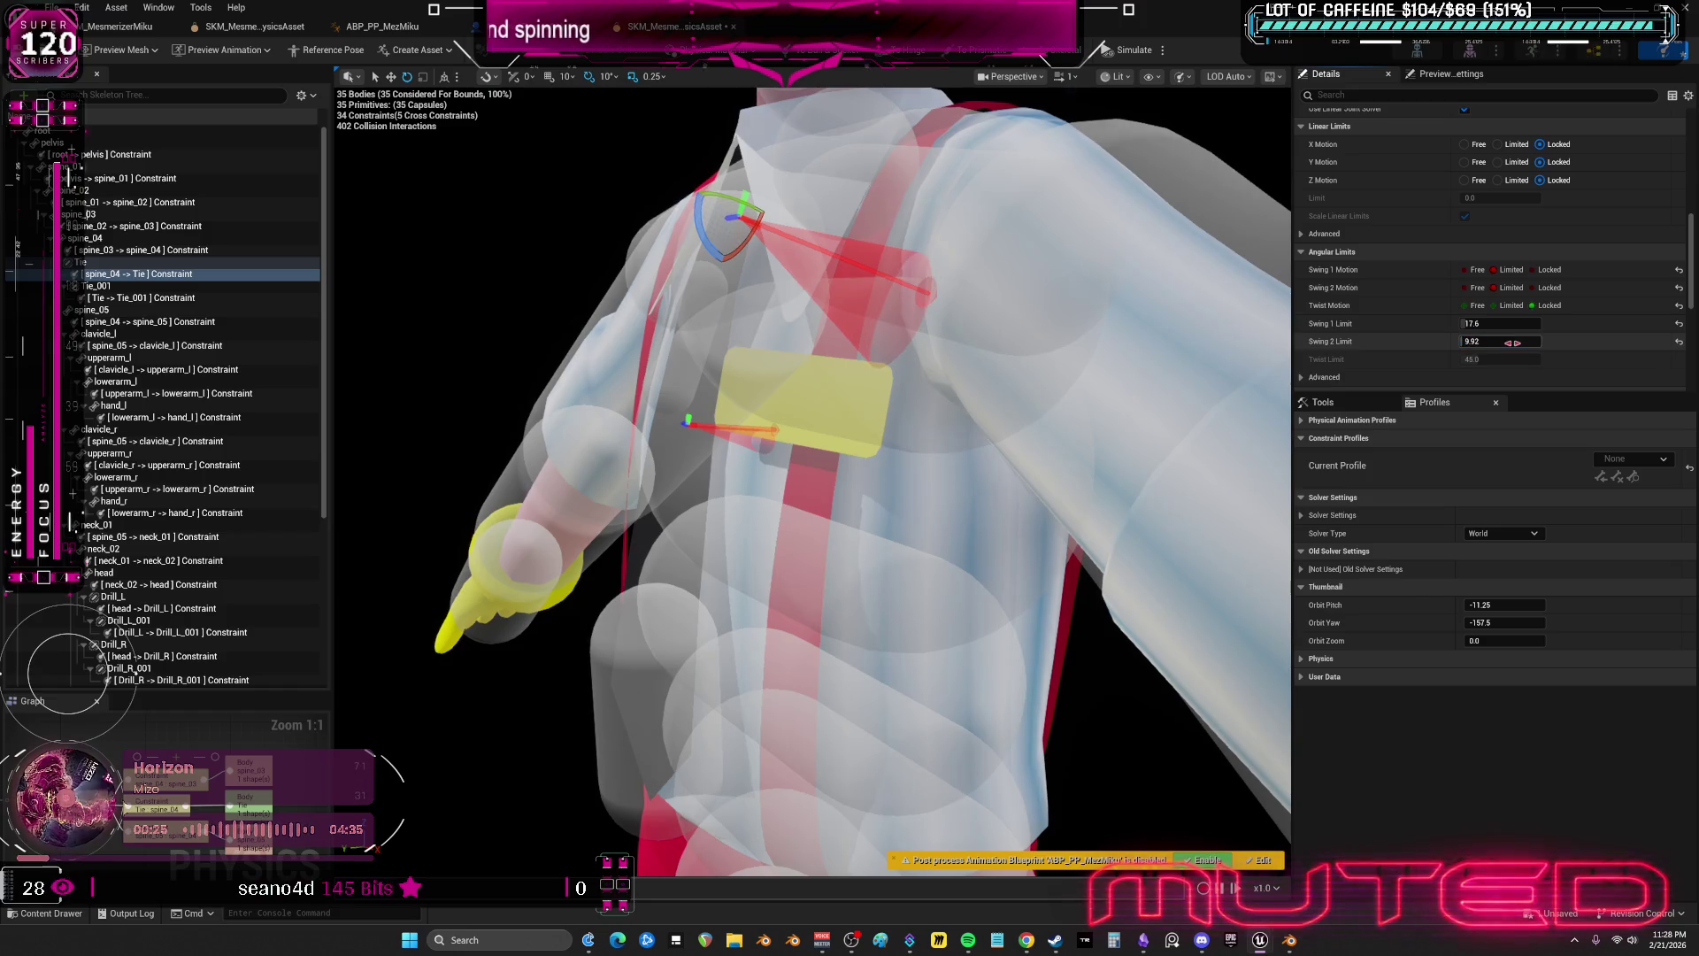
pyautogui.click(151, 298)
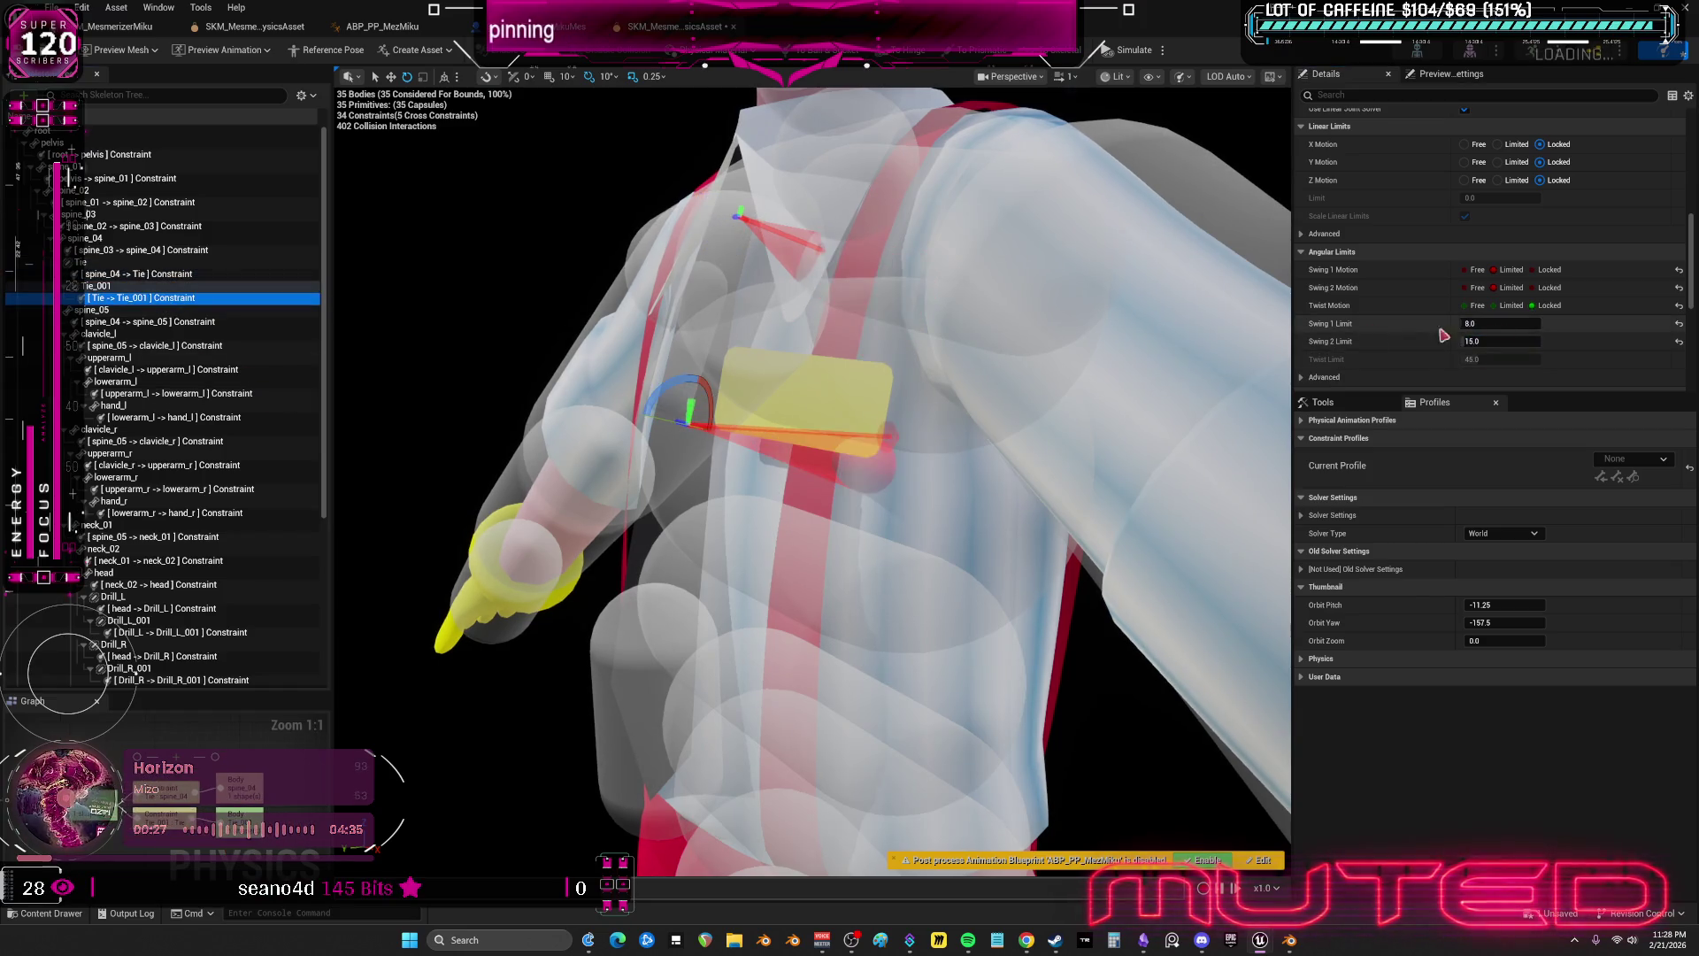
pyautogui.click(1509, 325)
pyautogui.moveTo(1504, 324); pyautogui.dragTo(1540, 324)
# - Tilt the swing cones of the lower and upper tie constraints, then restore the editor window
pyautogui.moveTo(699, 389); pyautogui.dragTo(727, 440)
pyautogui.click(138, 273)
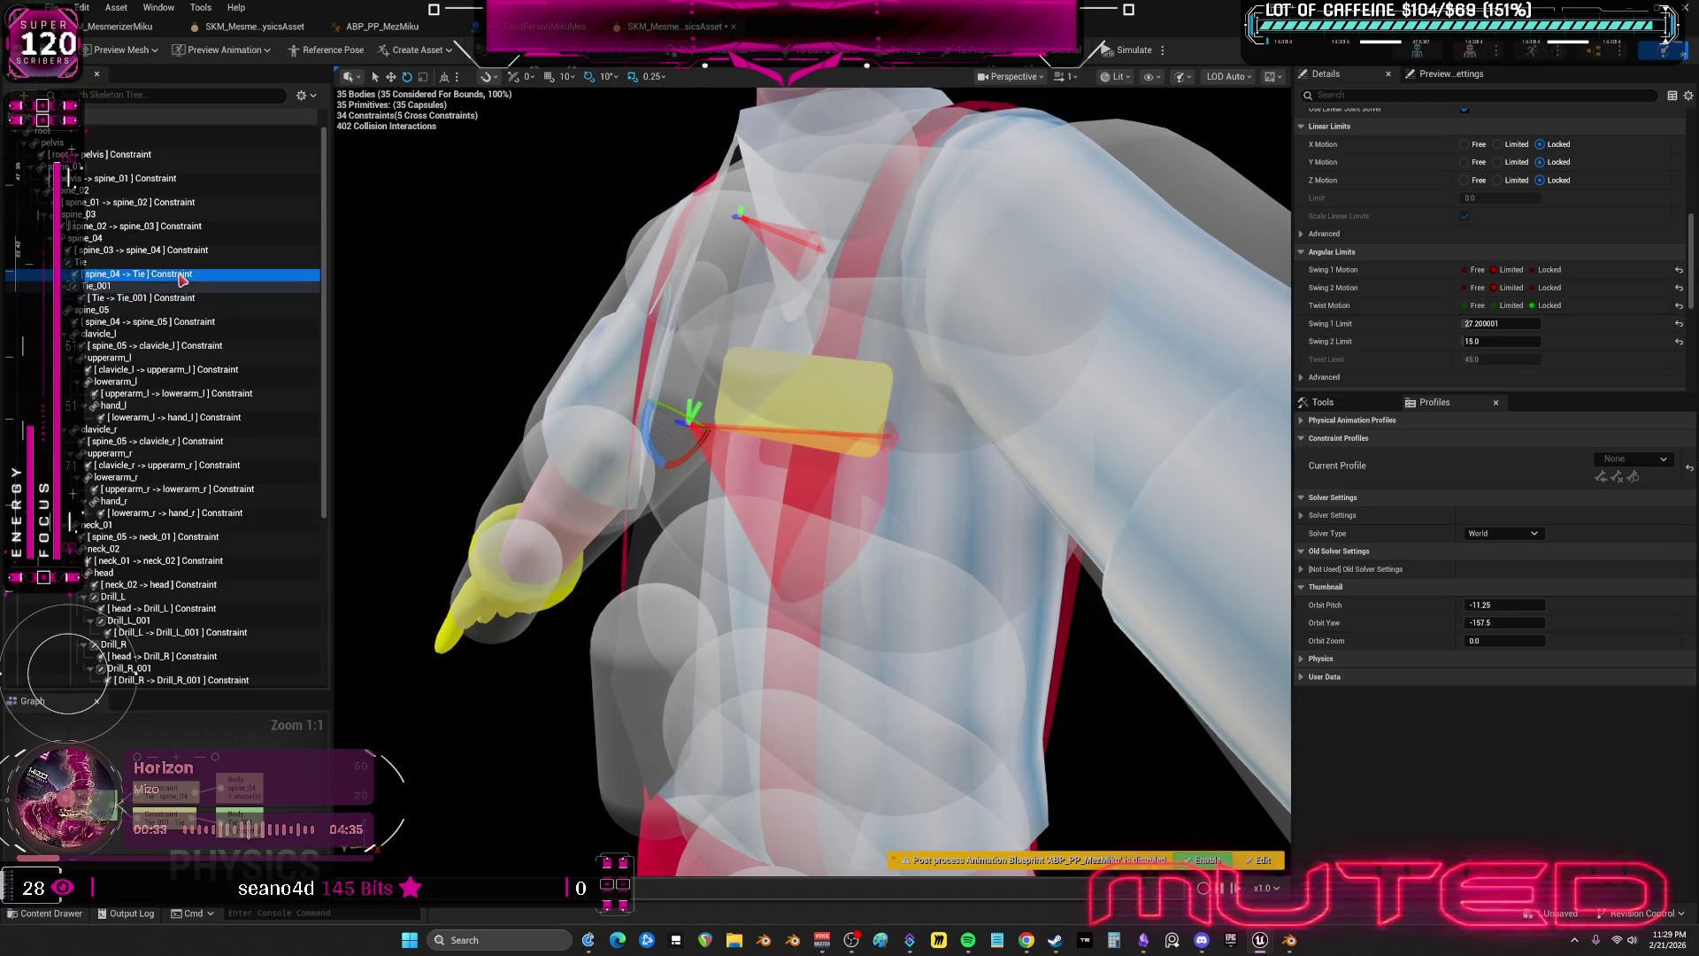
pyautogui.moveTo(702, 236); pyautogui.dragTo(779, 240)
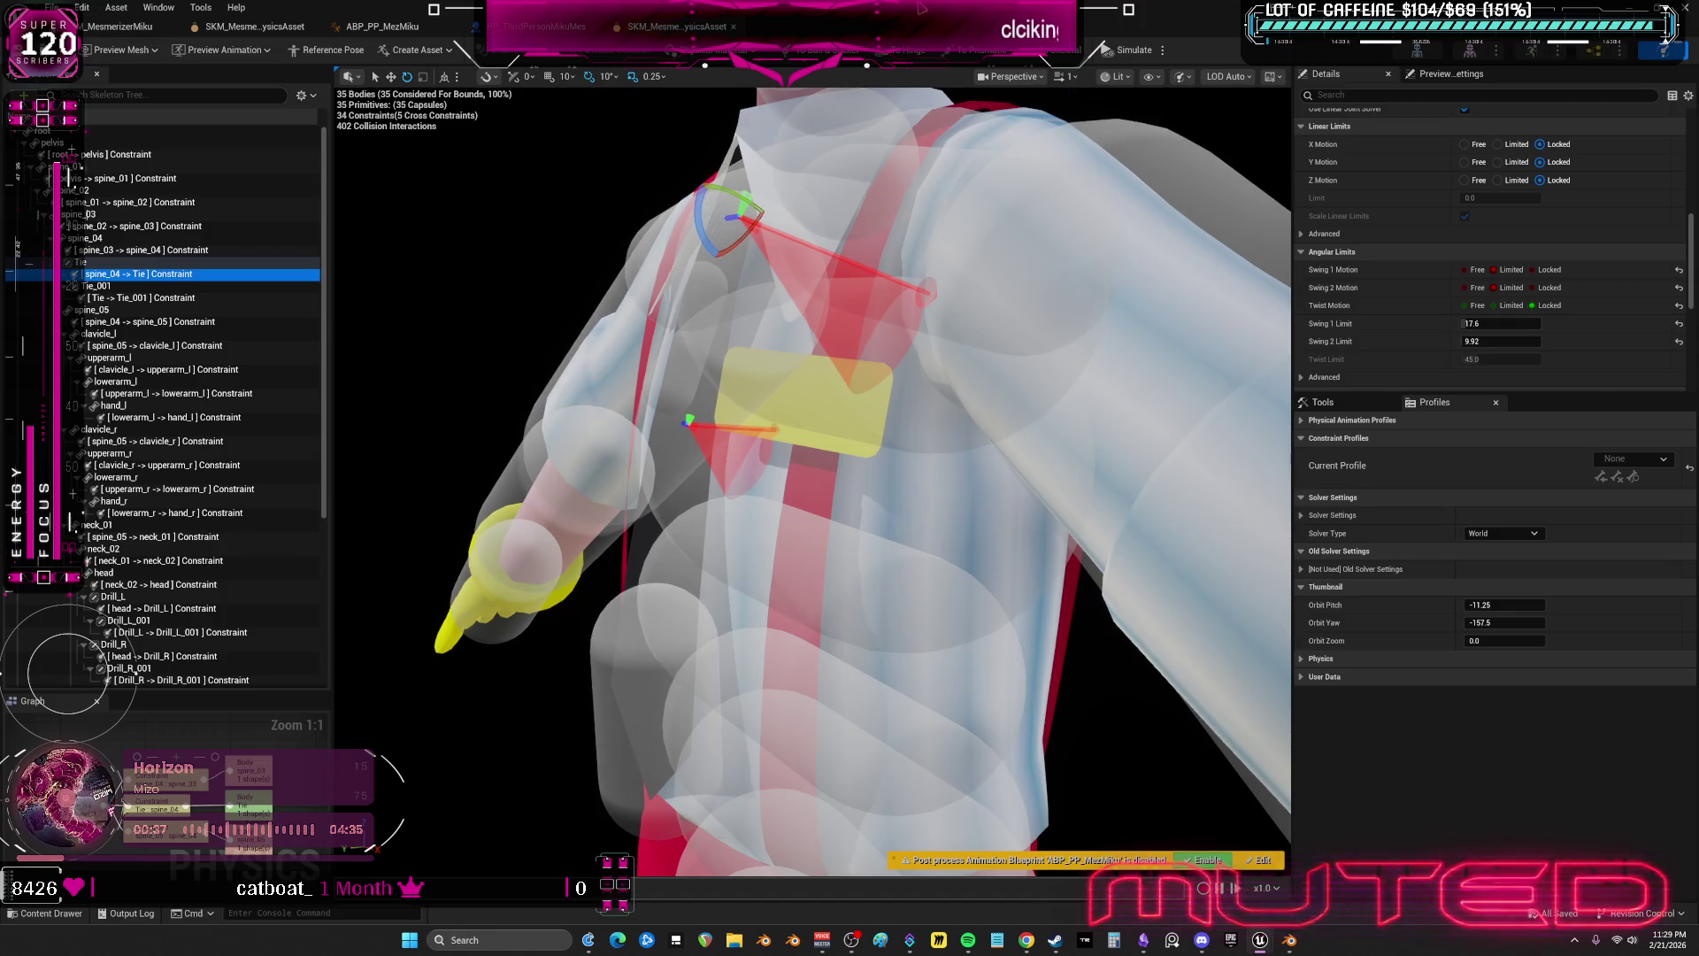
pyautogui.doubleClick(468, 26)
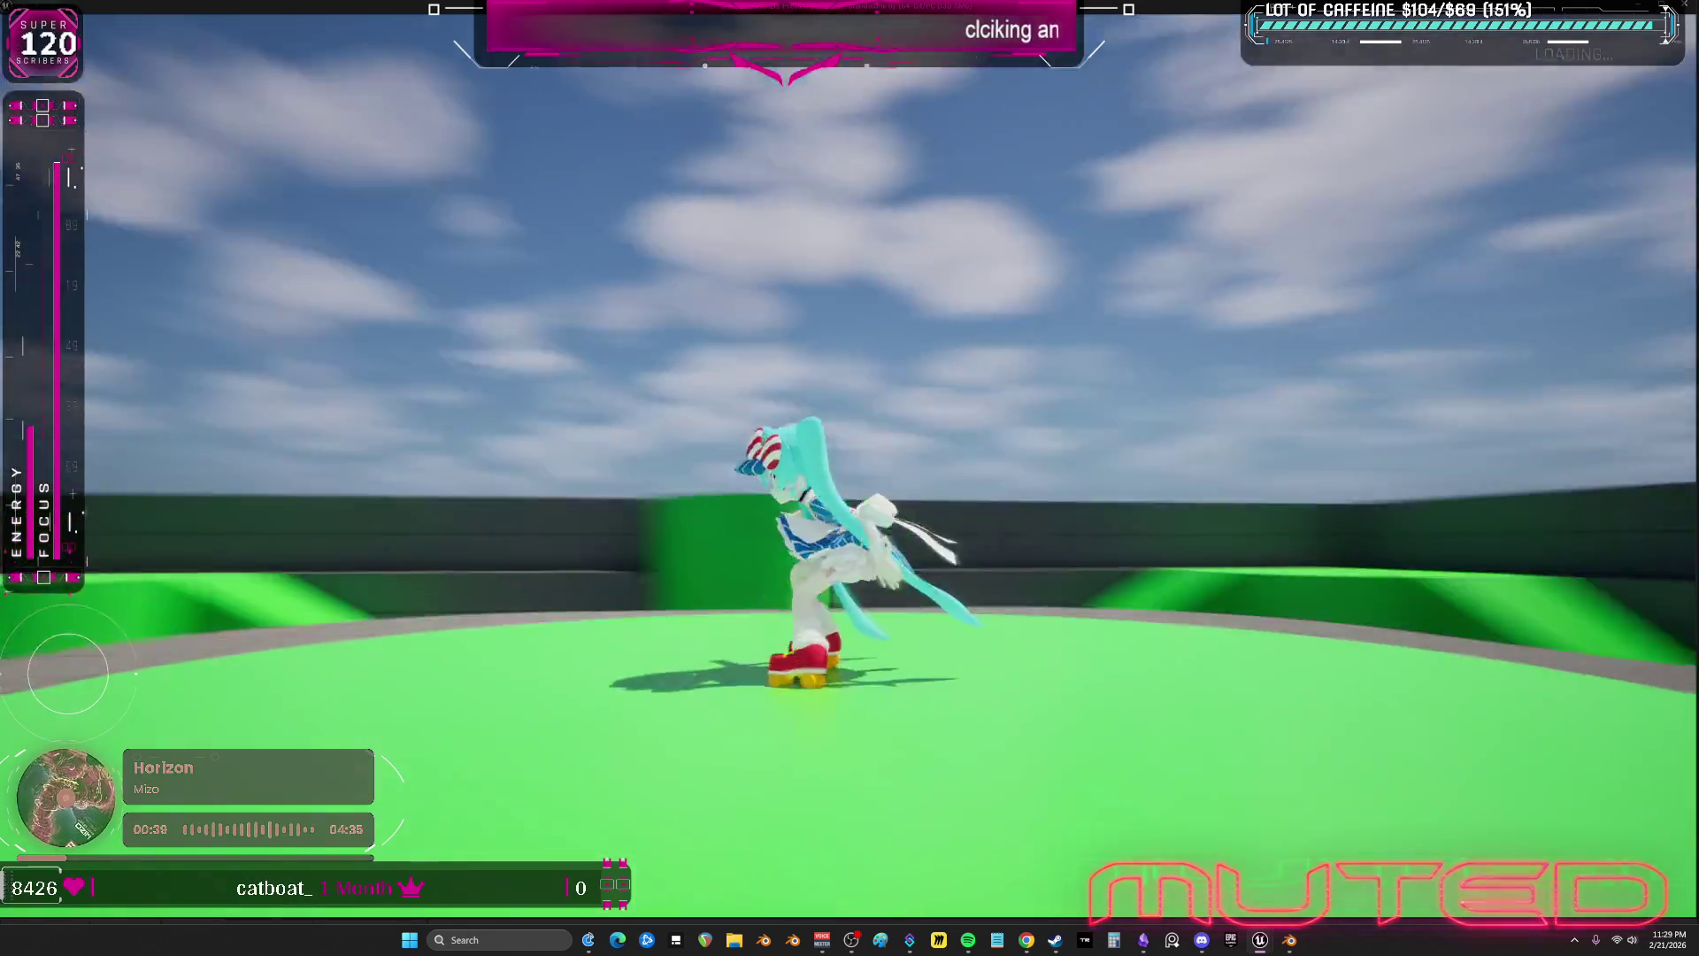
# - Run the character forward in the play test, end it, and slightly rotate the tie constraint
pyautogui.press('w')
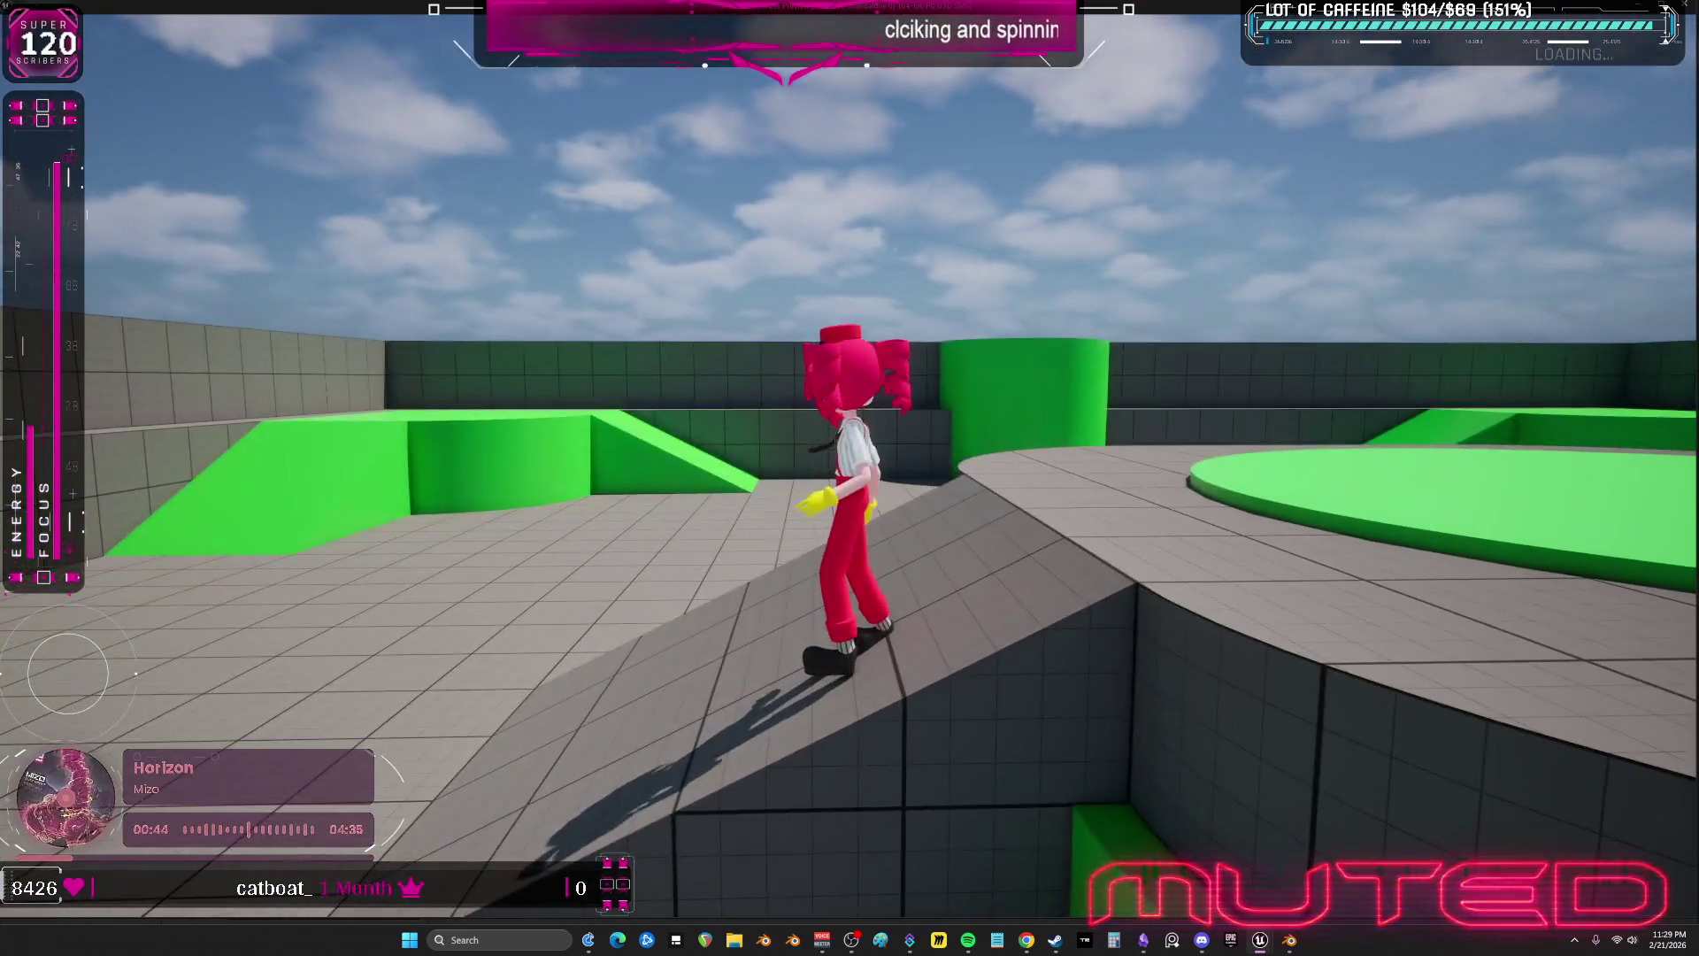
pyautogui.press('Escape')
pyautogui.moveTo(822, 307); pyautogui.dragTo(872, 318)
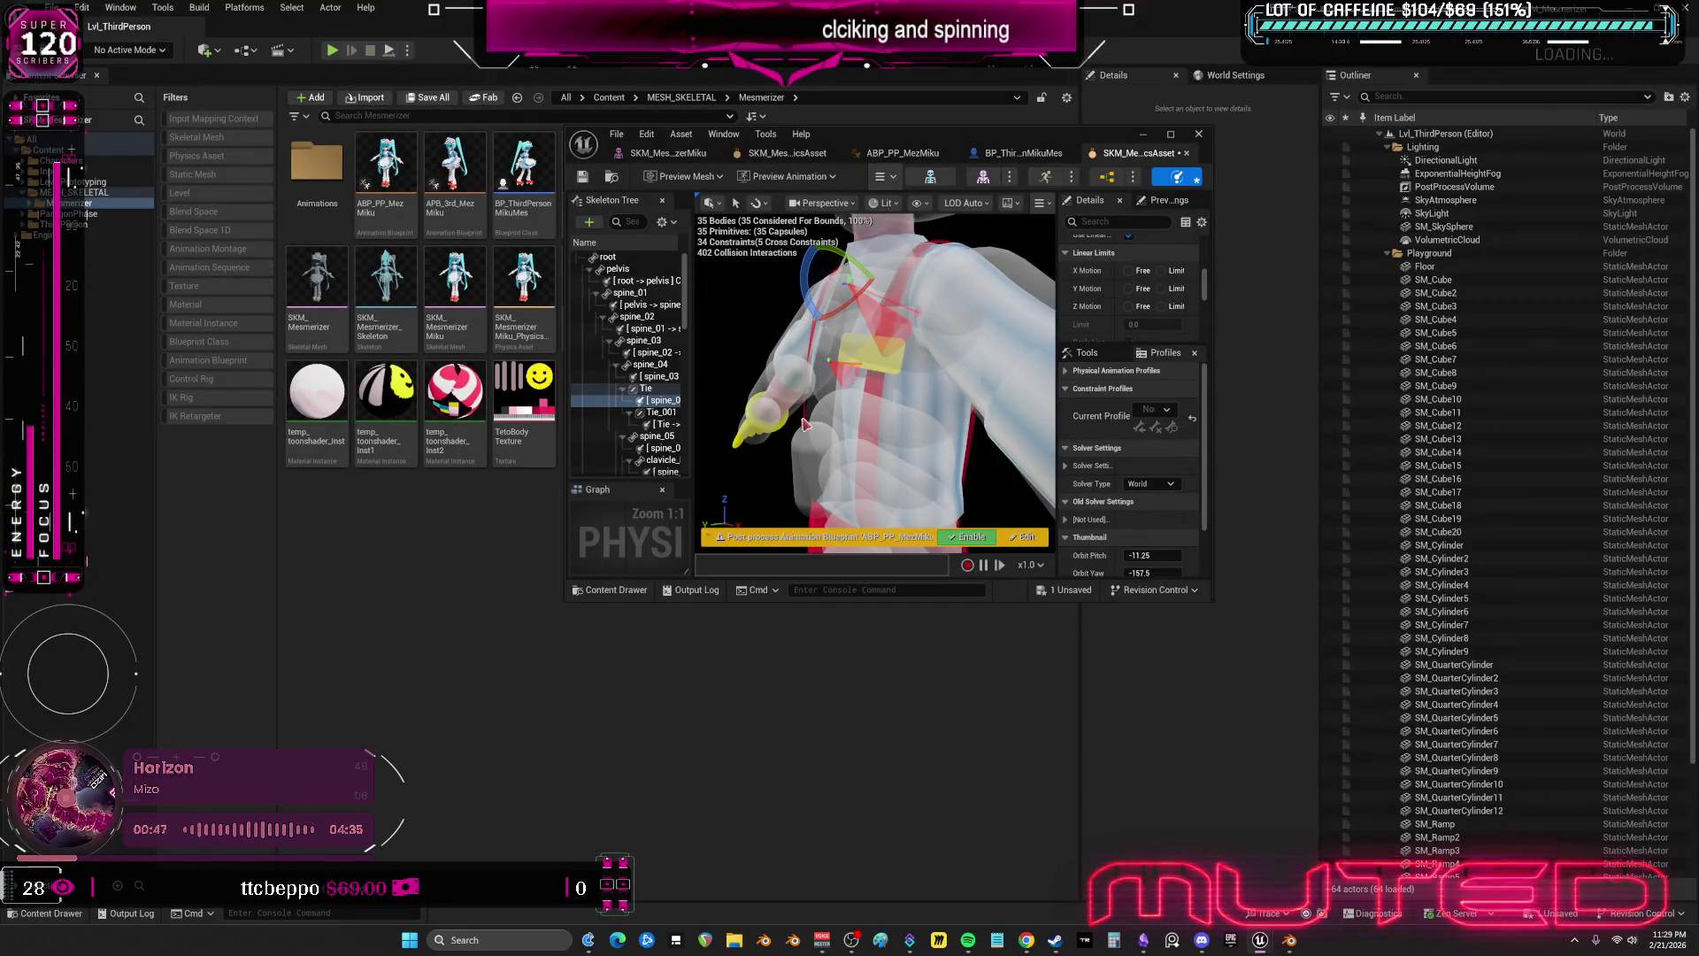
# - Glance at the ABP_PP_MezMiku anim graph, close it, and maximize the physics asset editor
pyautogui.click(903, 153)
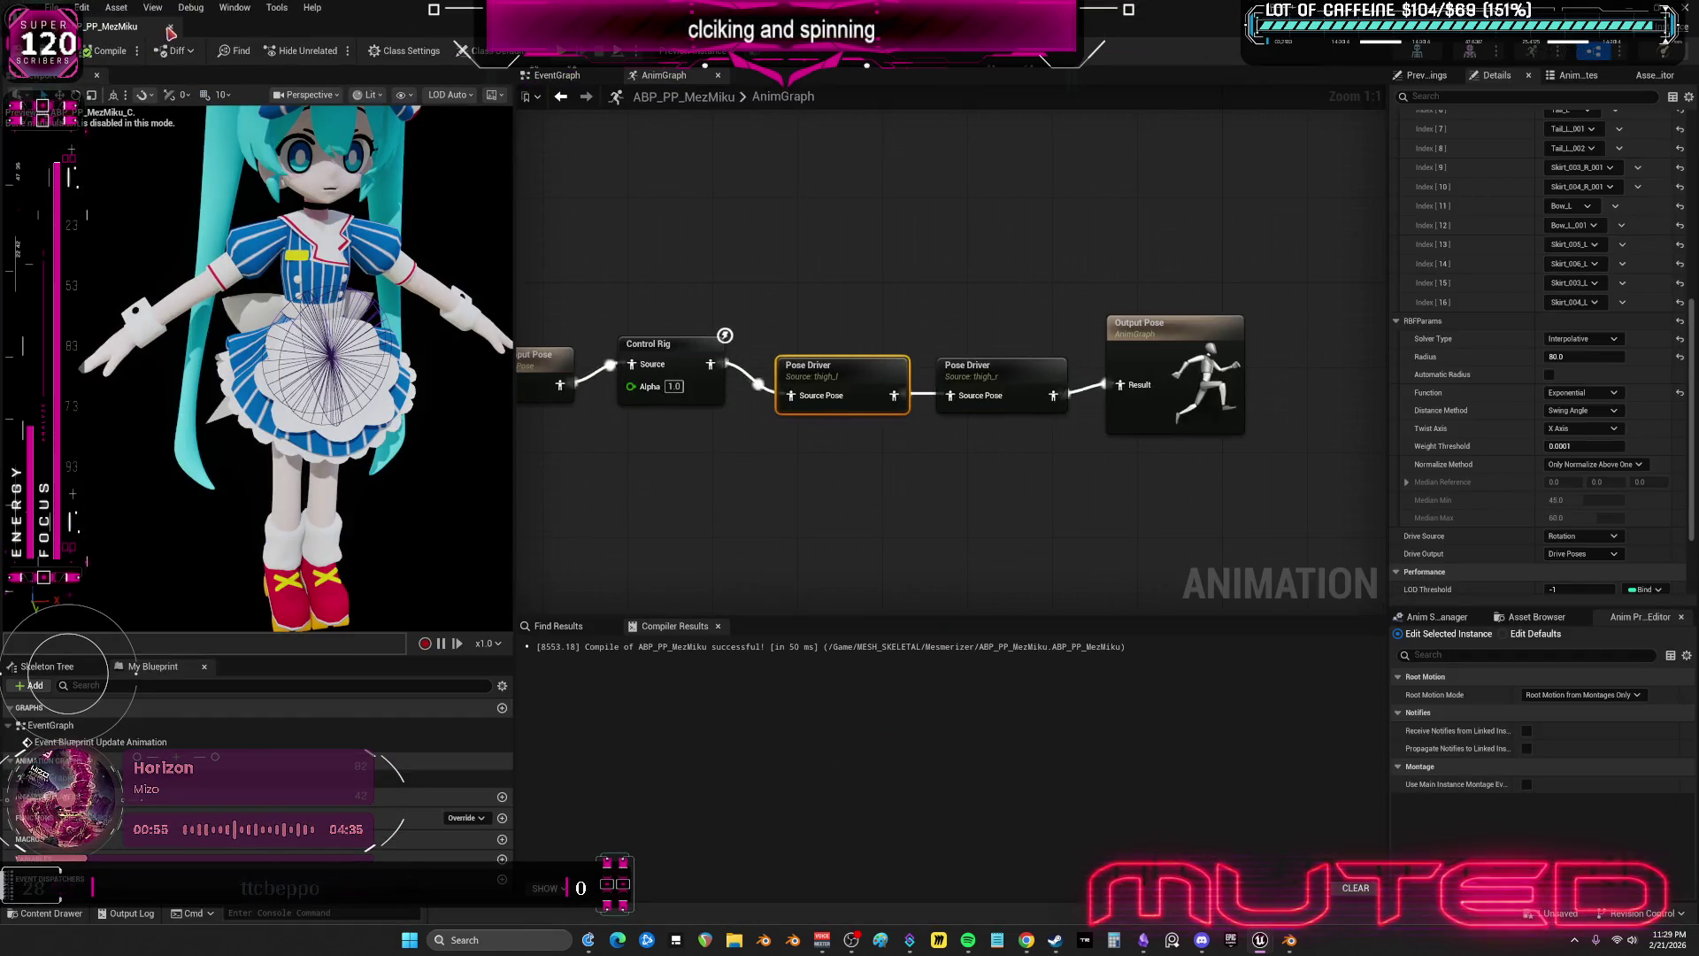
pyautogui.click(168, 29)
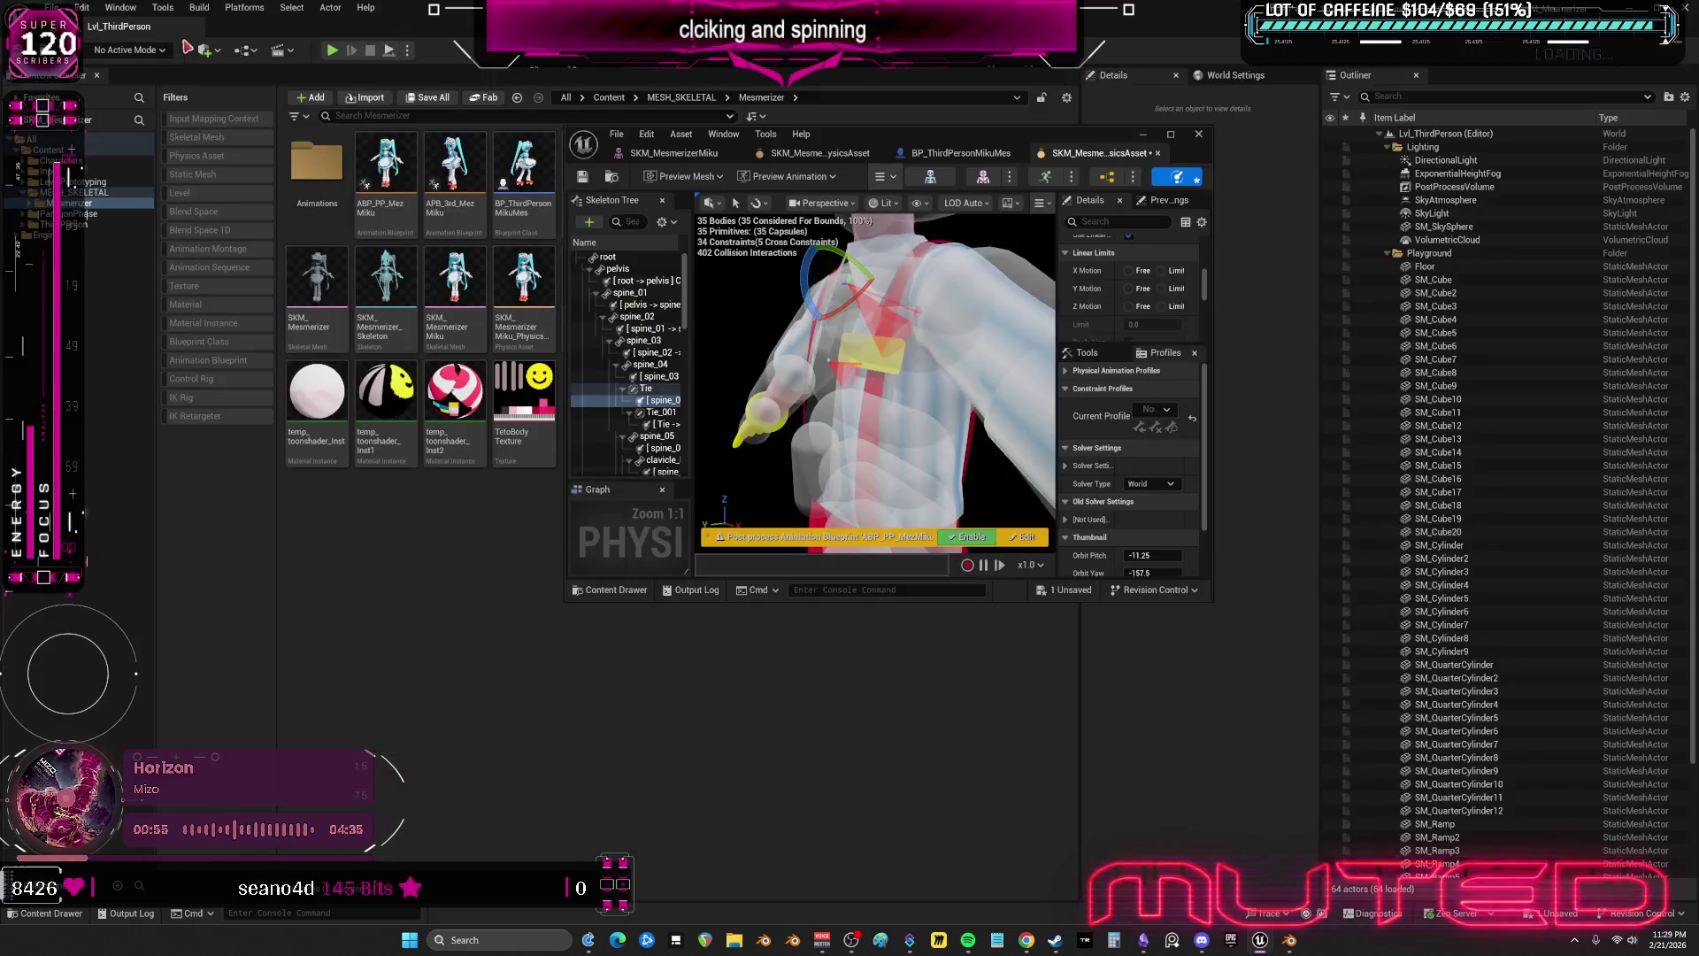
pyautogui.moveTo(945, 139); pyautogui.dragTo(926, 9)
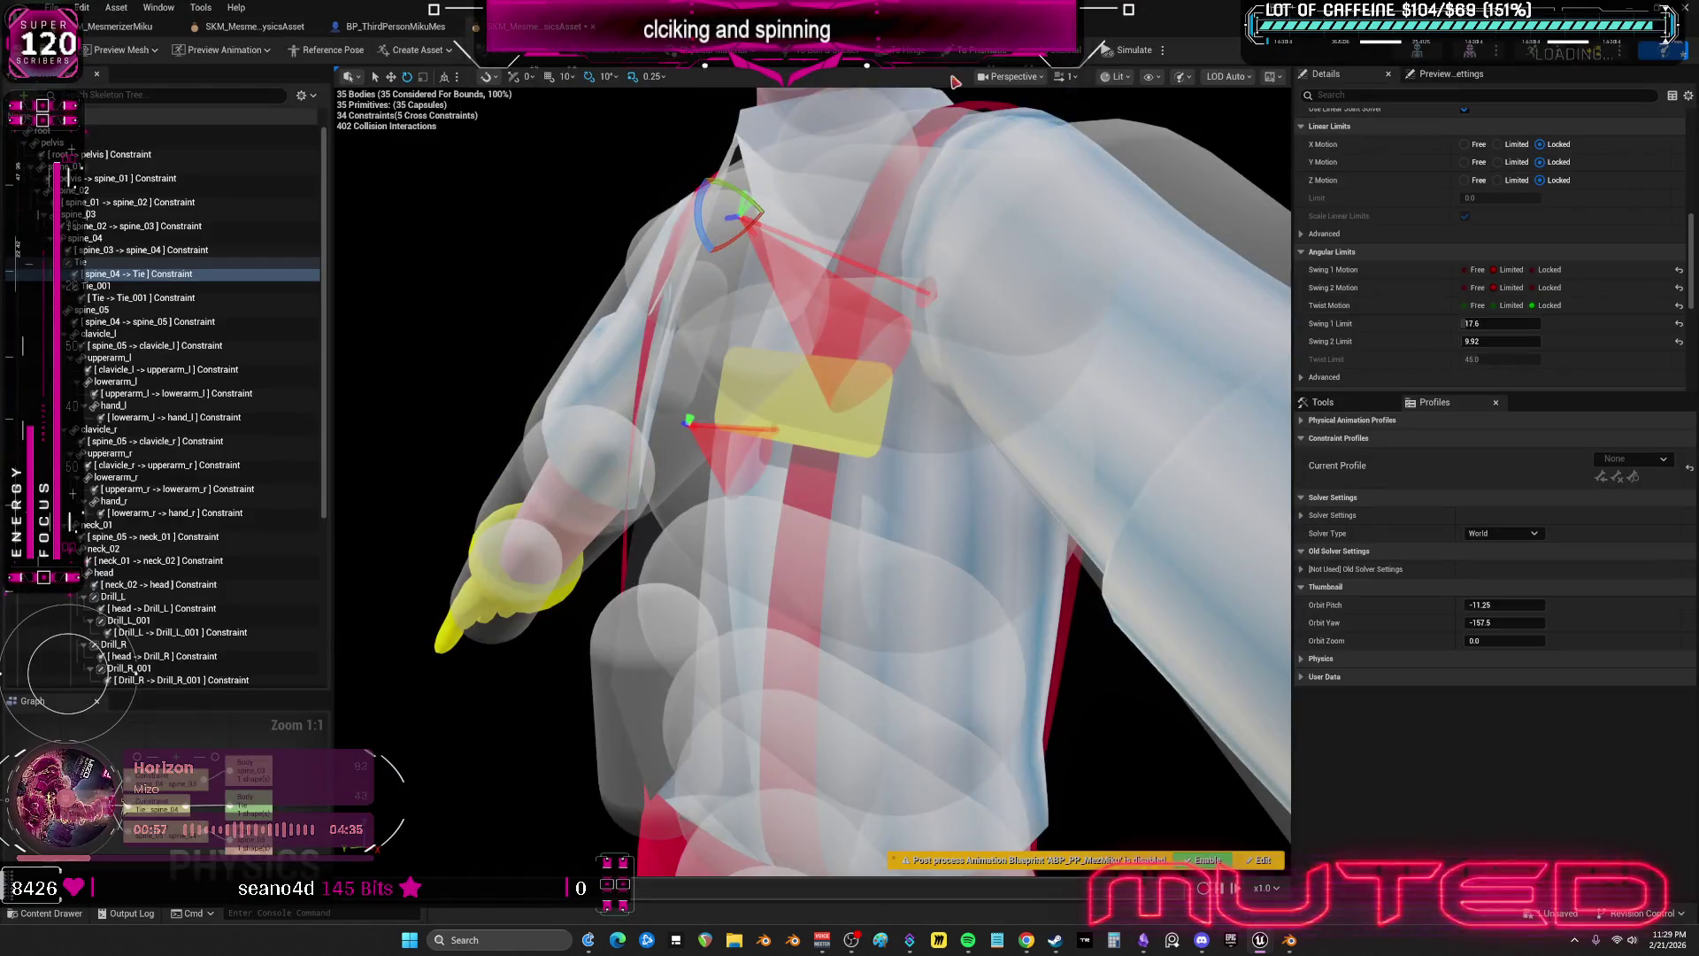
# - Select the Tie–Tie_001 constraint and run a short physics simulation
pyautogui.click(187, 300)
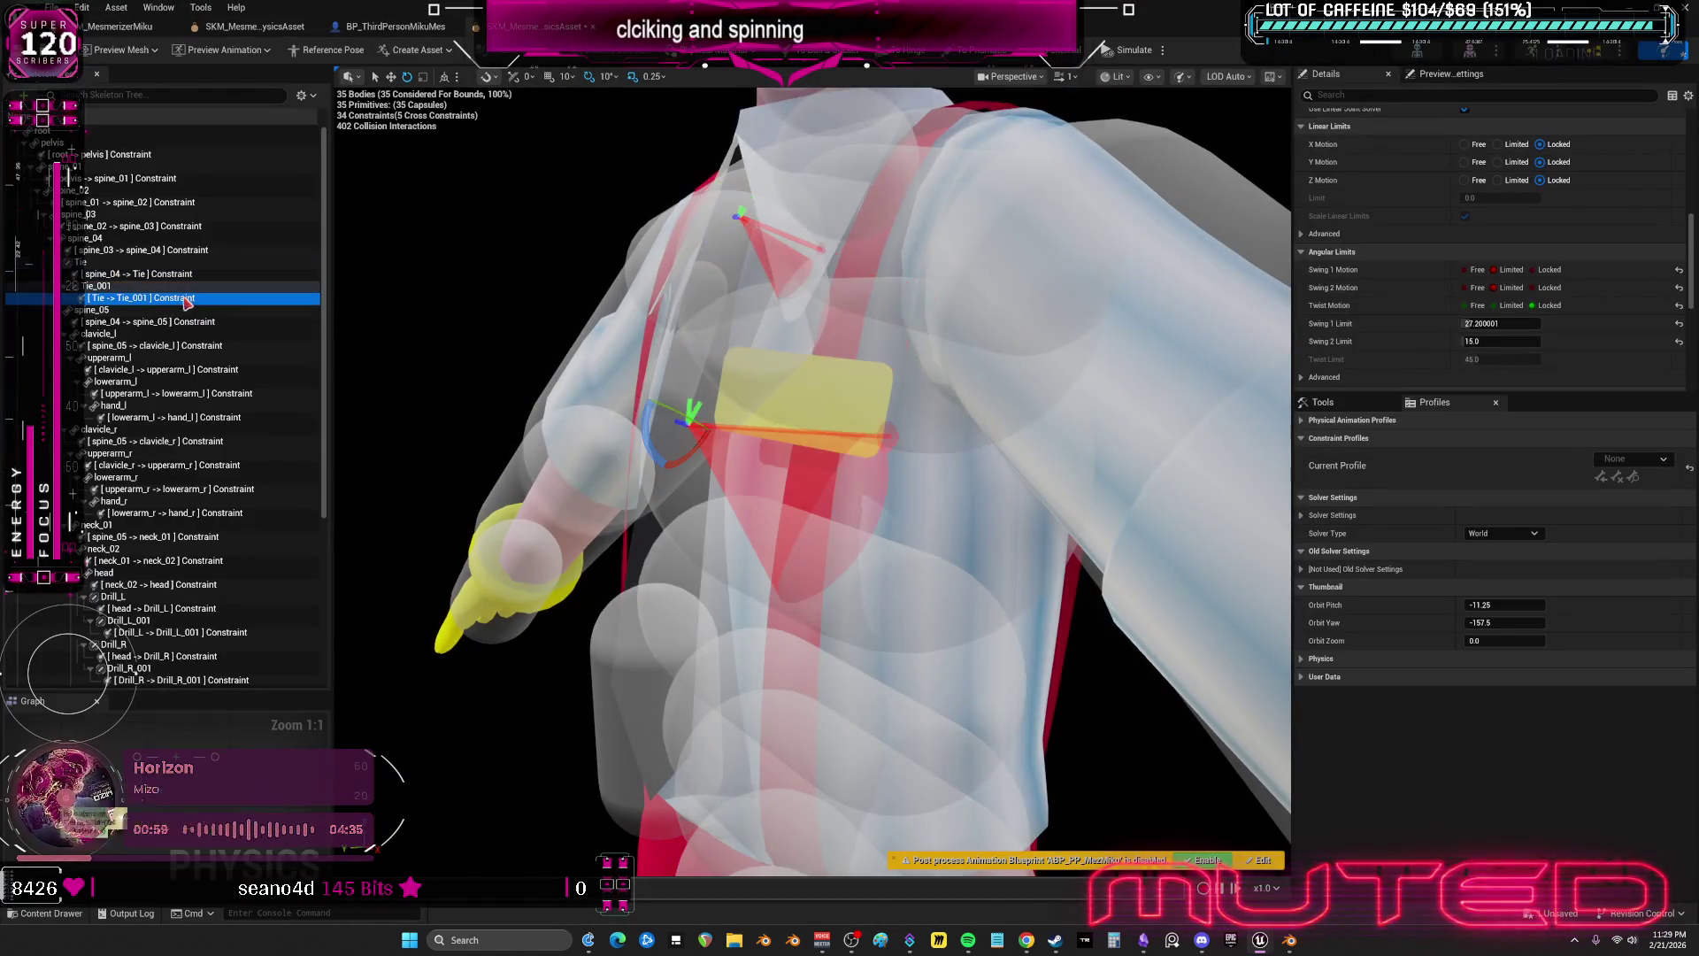
pyautogui.click(655, 451)
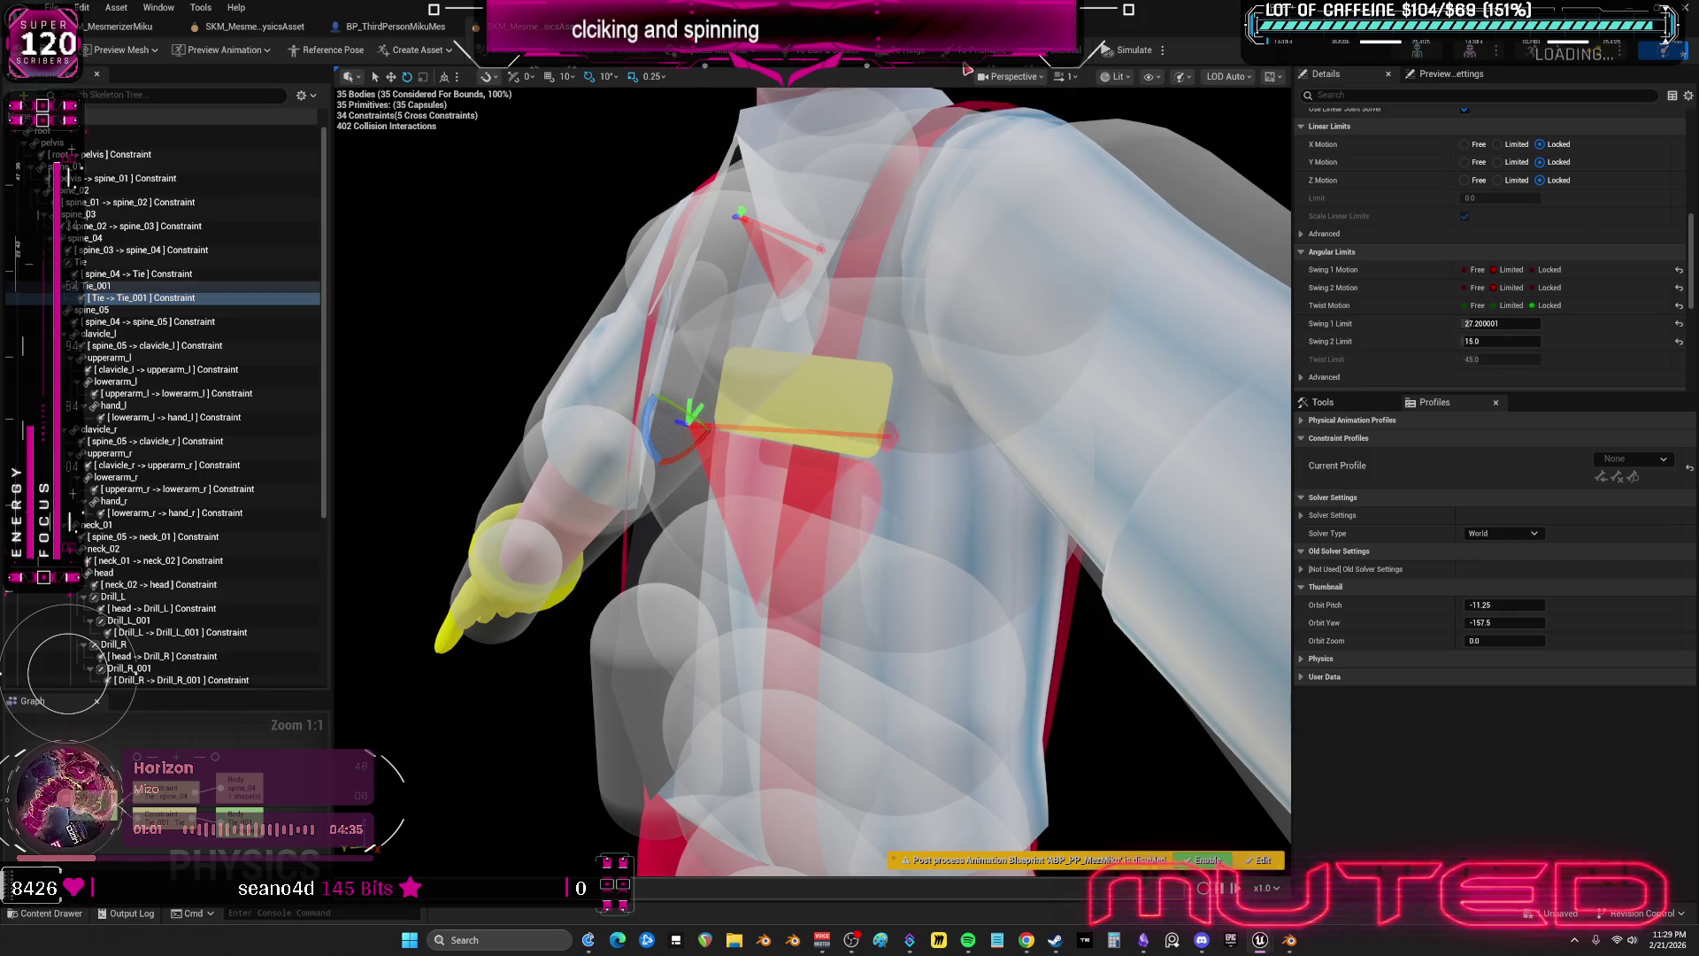
pyautogui.click(1124, 49)
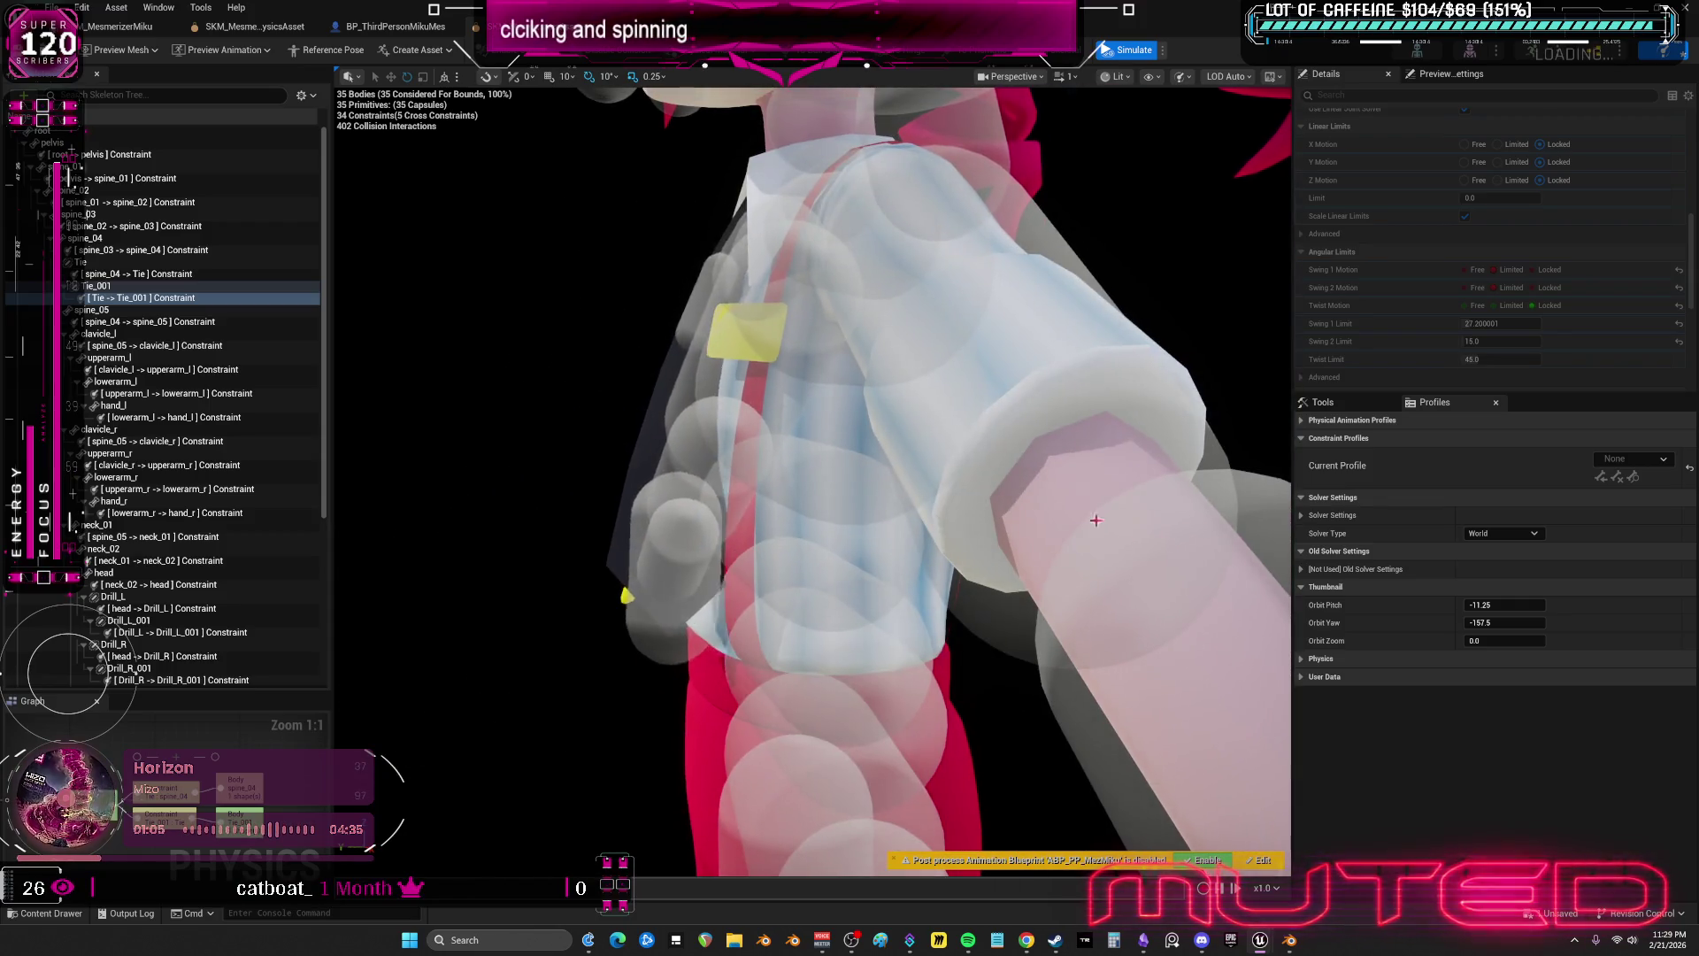
pyautogui.click(1133, 53)
# - Reorient the Tie–Tie_001 constraint and widen the spine_04–Tie swing cone with the gizmos
pyautogui.moveTo(670, 379)
pyautogui.mouseDown()
pyautogui.moveTo(750, 404)
pyautogui.moveTo(735, 274)
pyautogui.mouseUp()
pyautogui.moveTo(708, 400); pyautogui.dragTo(757, 400)
pyautogui.moveTo(648, 694); pyautogui.dragTo(638, 715)
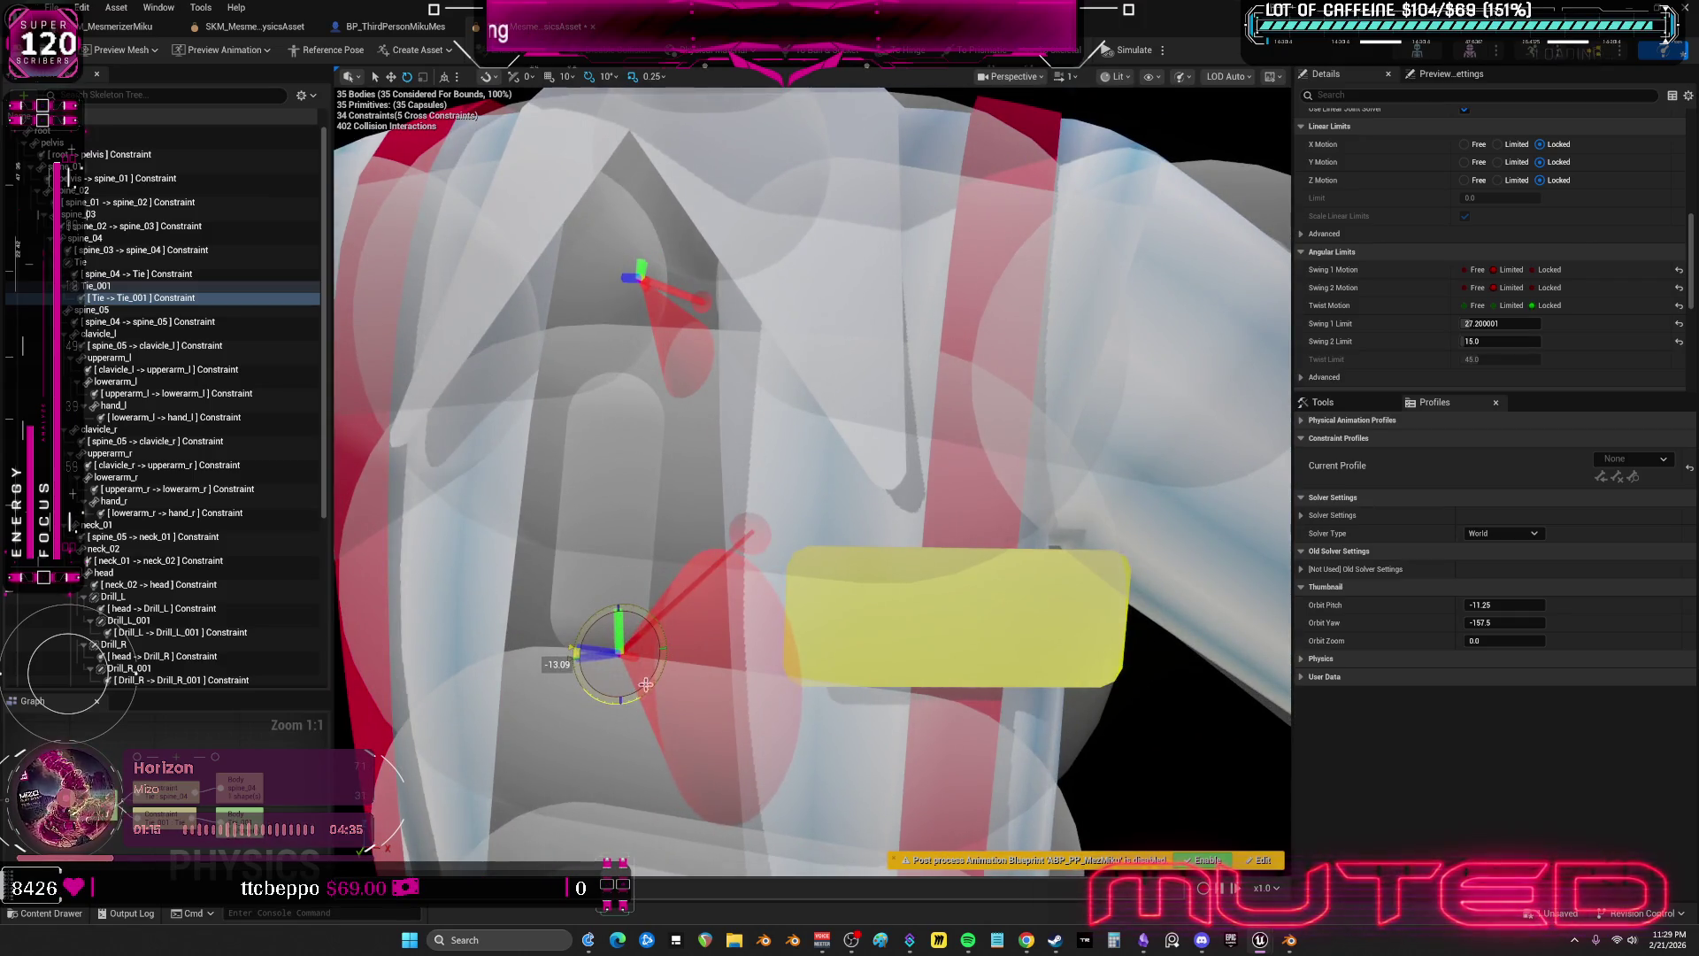
pyautogui.moveTo(726, 384); pyautogui.dragTo(753, 371)
pyautogui.click(784, 401)
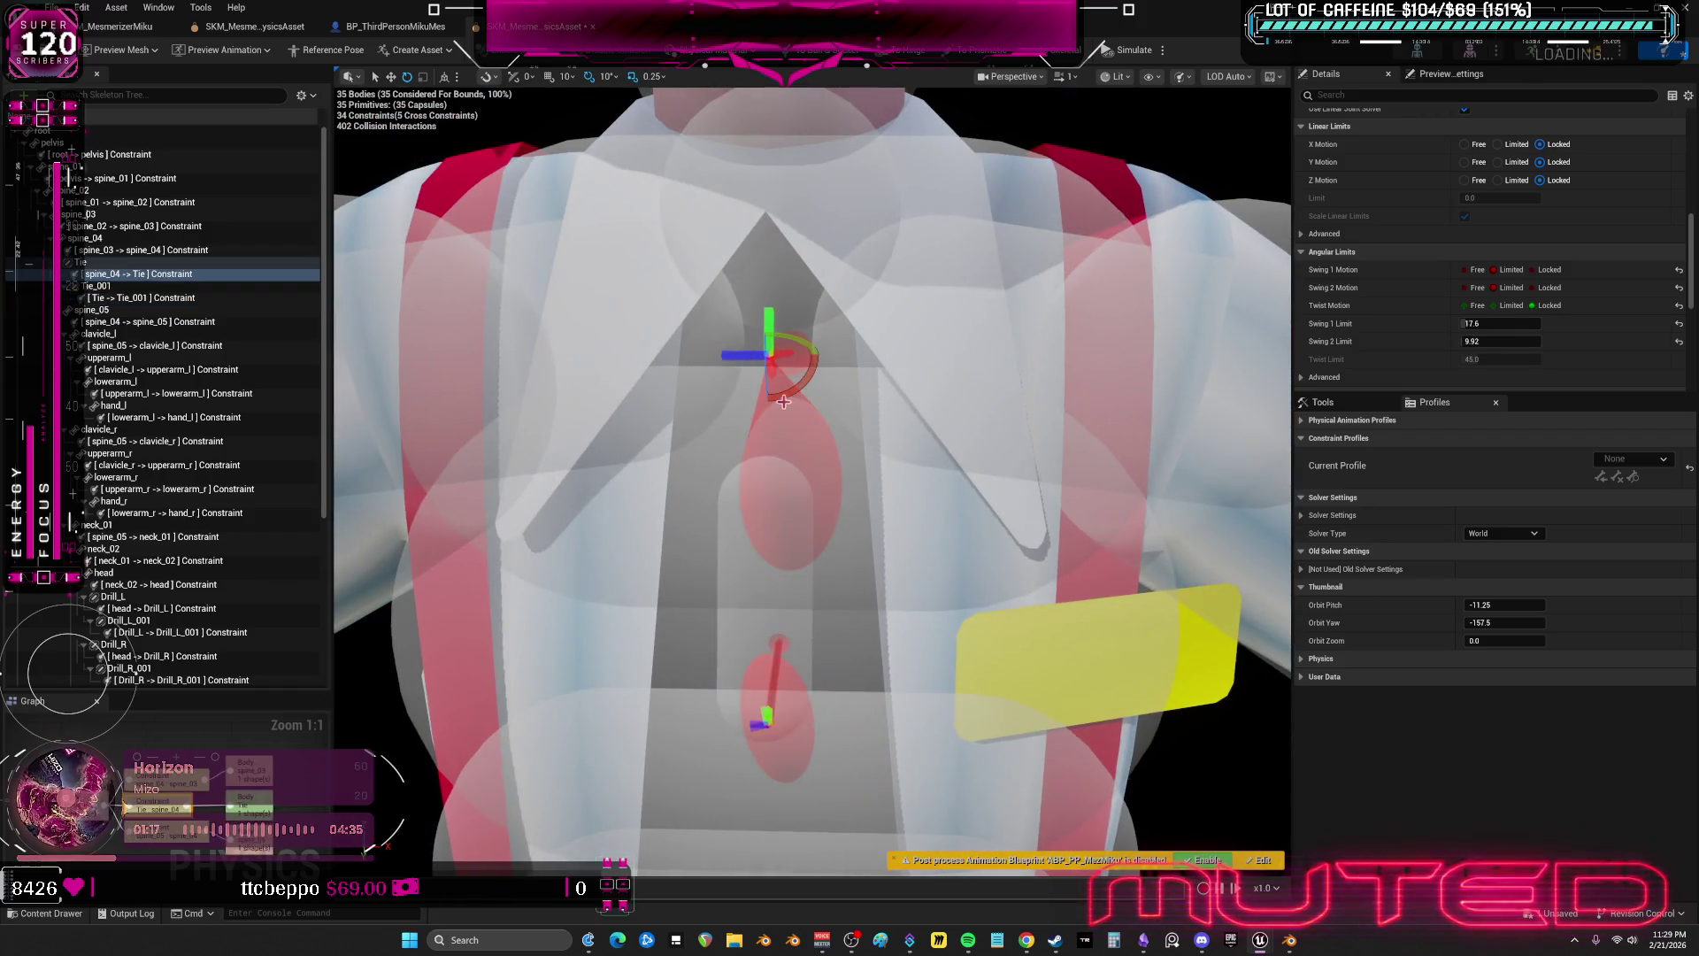
pyautogui.moveTo(827, 431); pyautogui.dragTo(828, 431)
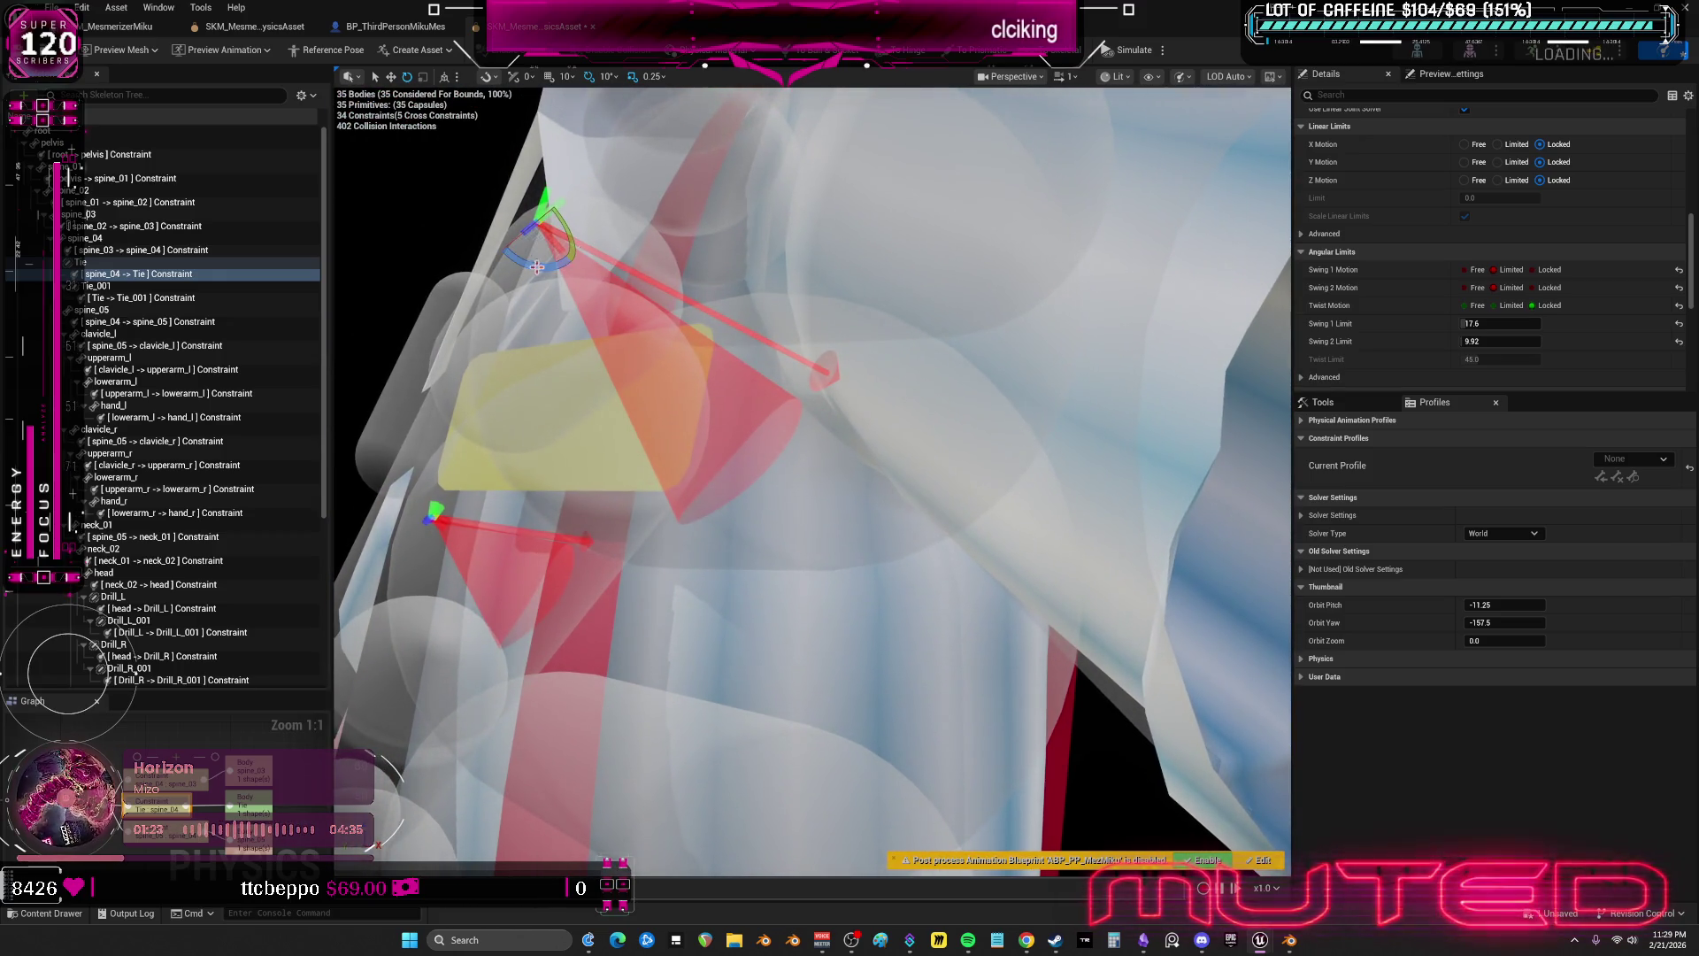
pyautogui.moveTo(575, 264)
pyautogui.mouseDown()
pyautogui.moveTo(840, 274)
pyautogui.moveTo(1000, 306)
pyautogui.mouseUp()
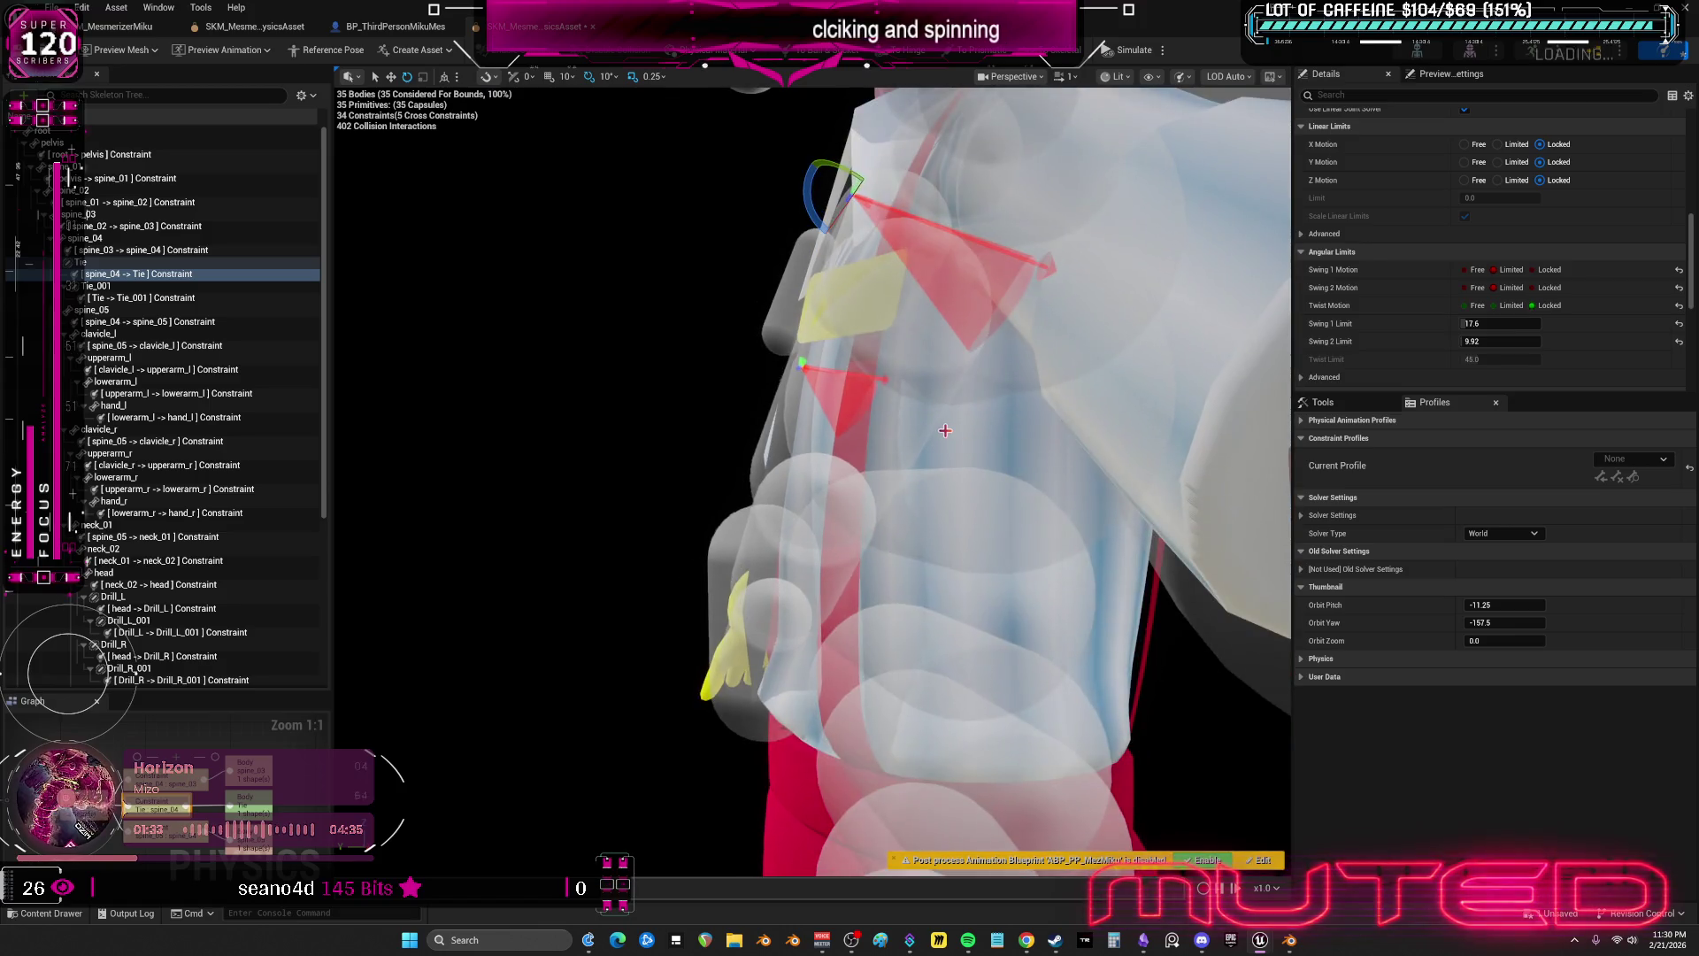
# - Select the spine_04 body, stop the play test, and open BP_ThirdPersonMikuMes from the Content Browser
pyautogui.click(945, 430)
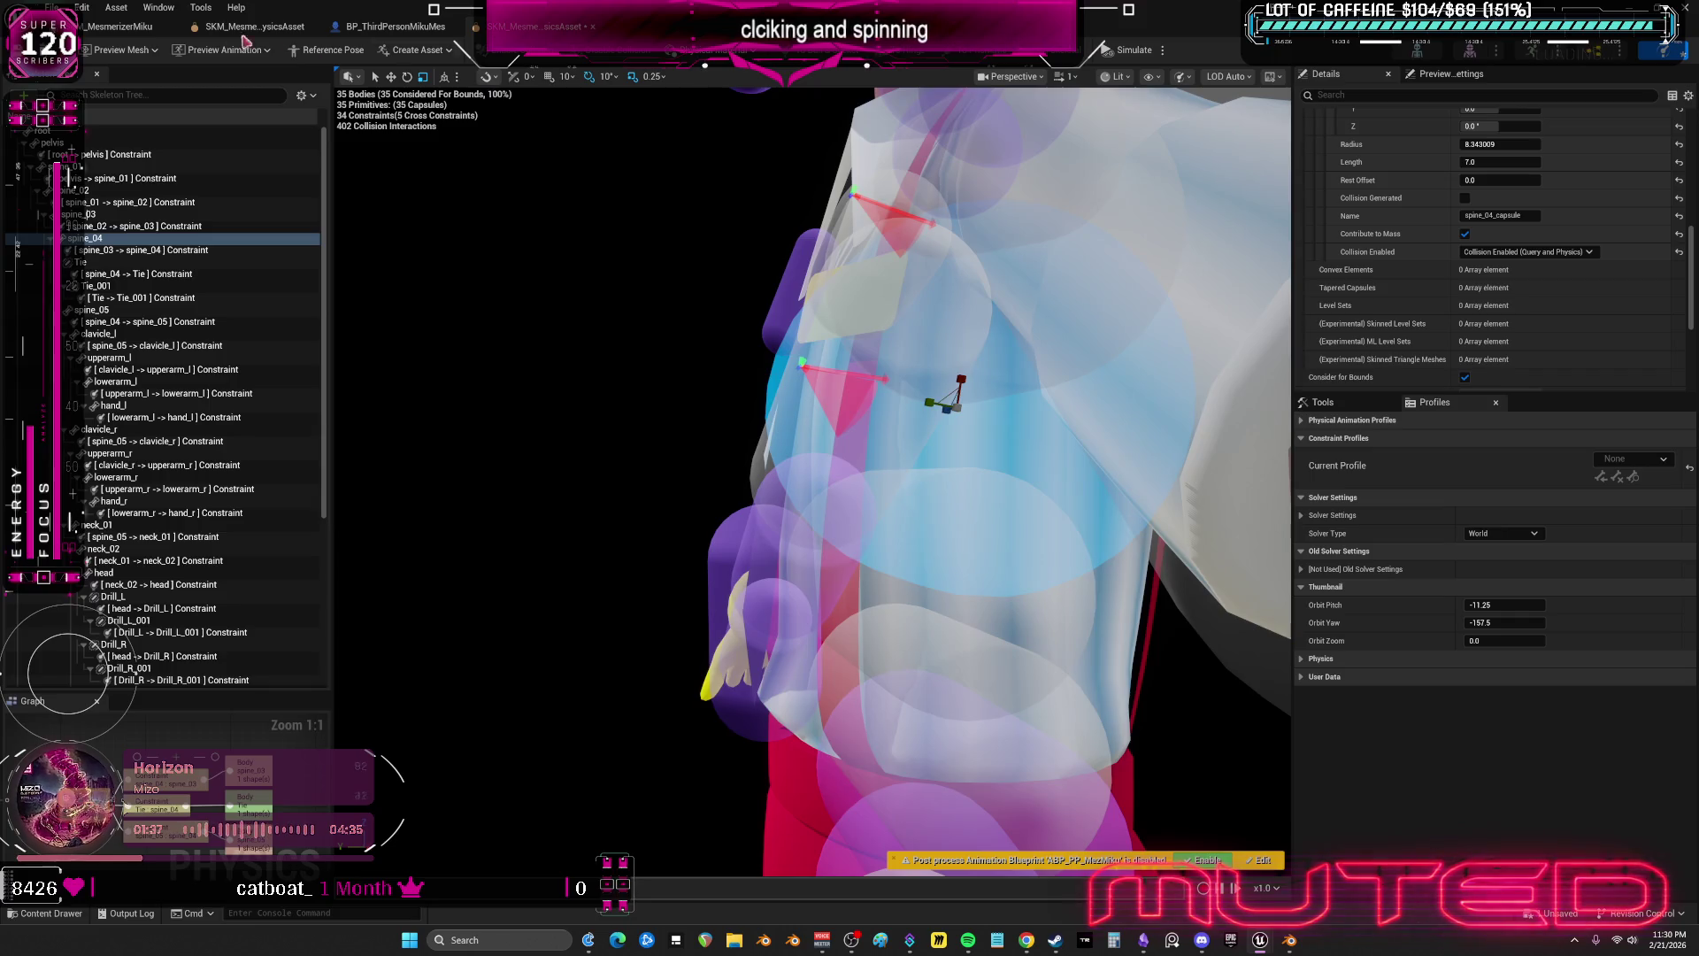
pyautogui.press('super+Down')
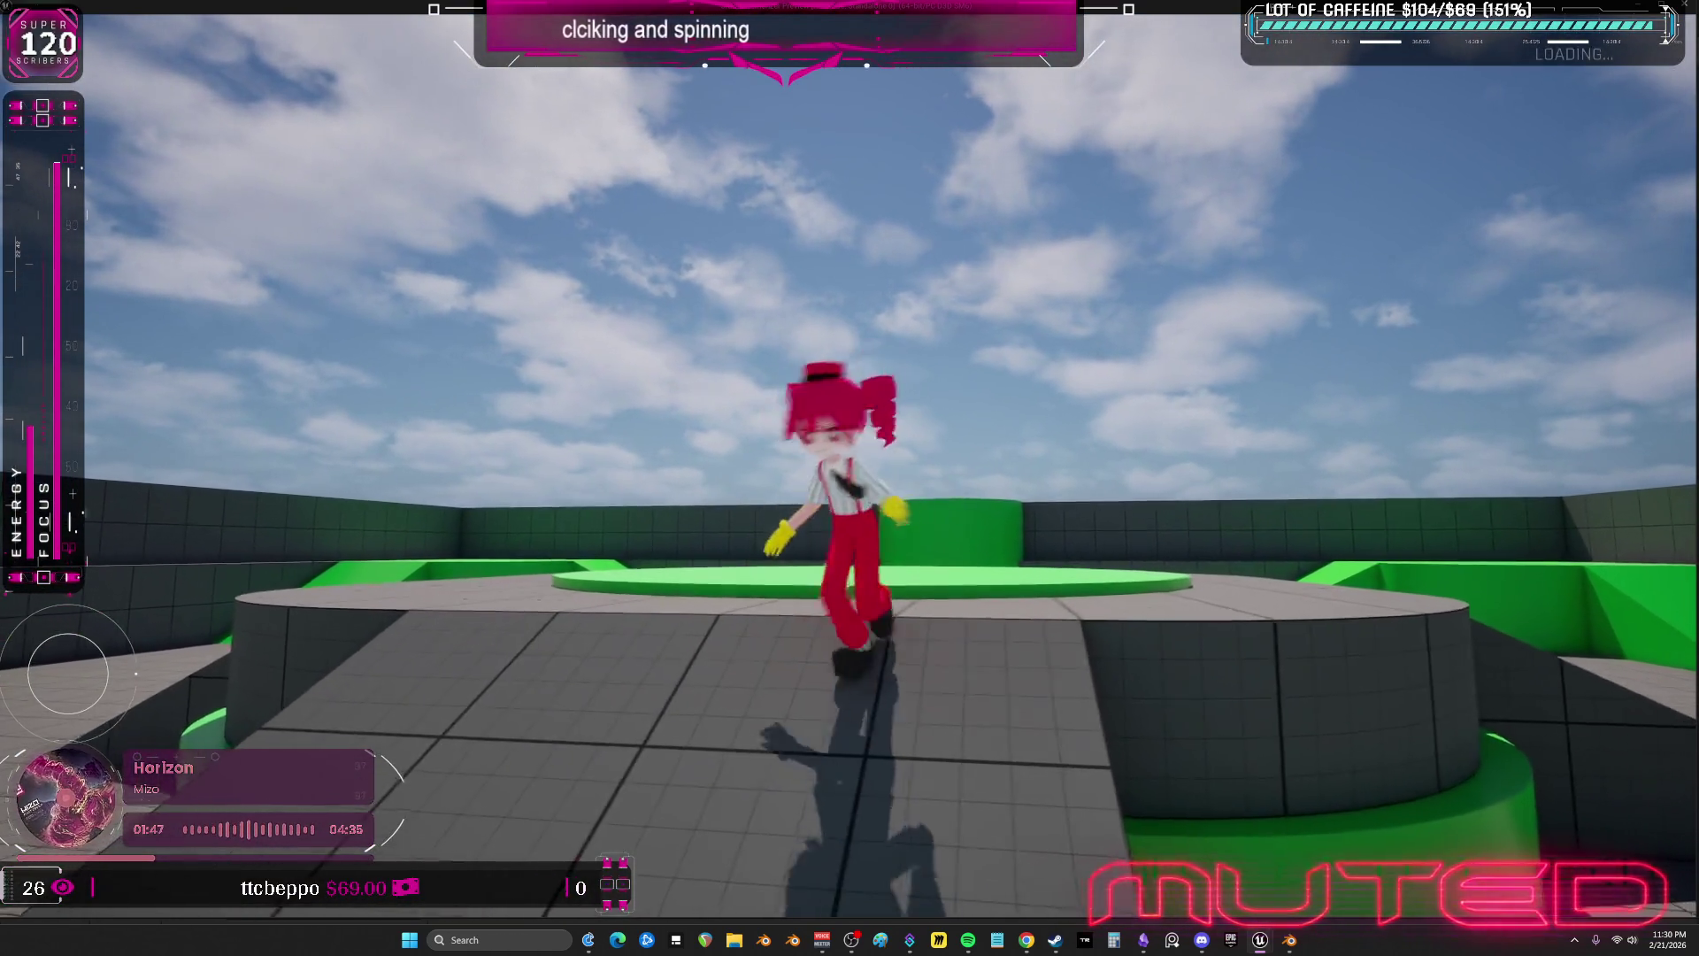
pyautogui.press('Escape')
pyautogui.moveTo(759, 205)
pyautogui.mouseDown()
pyautogui.moveTo(193, 4)
pyautogui.moveTo(129, 27)
pyautogui.mouseUp()
pyautogui.doubleClick(130, 26)
pyautogui.click(517, 174)
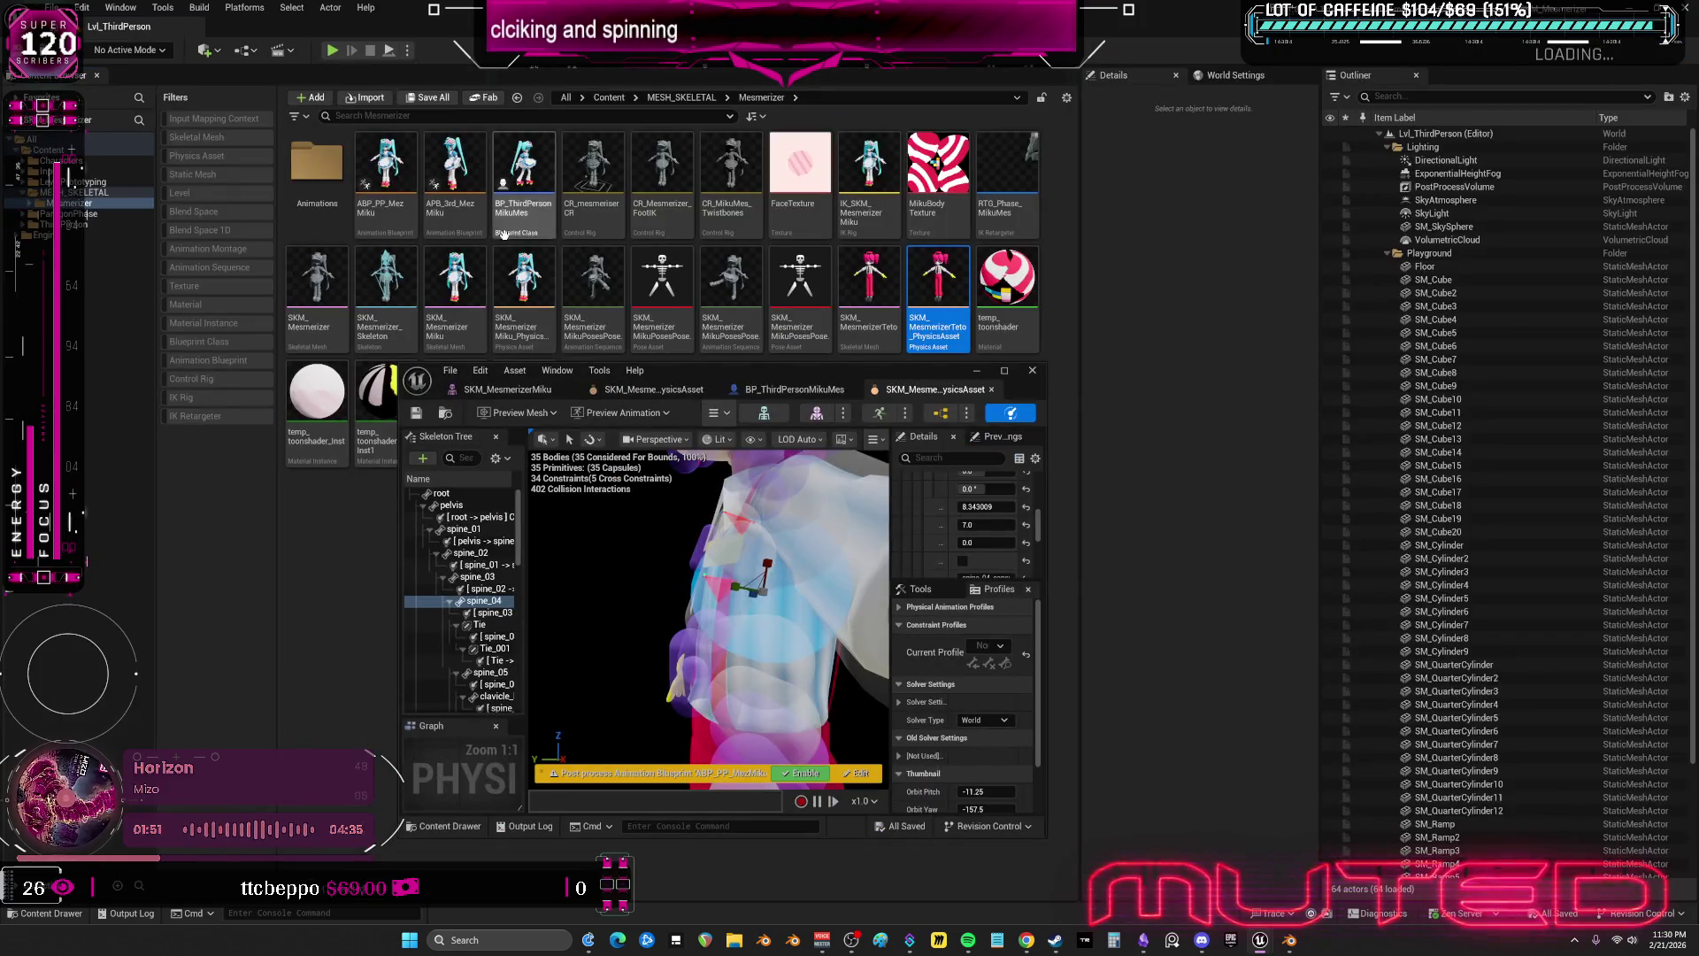
pyautogui.doubleClick(518, 175)
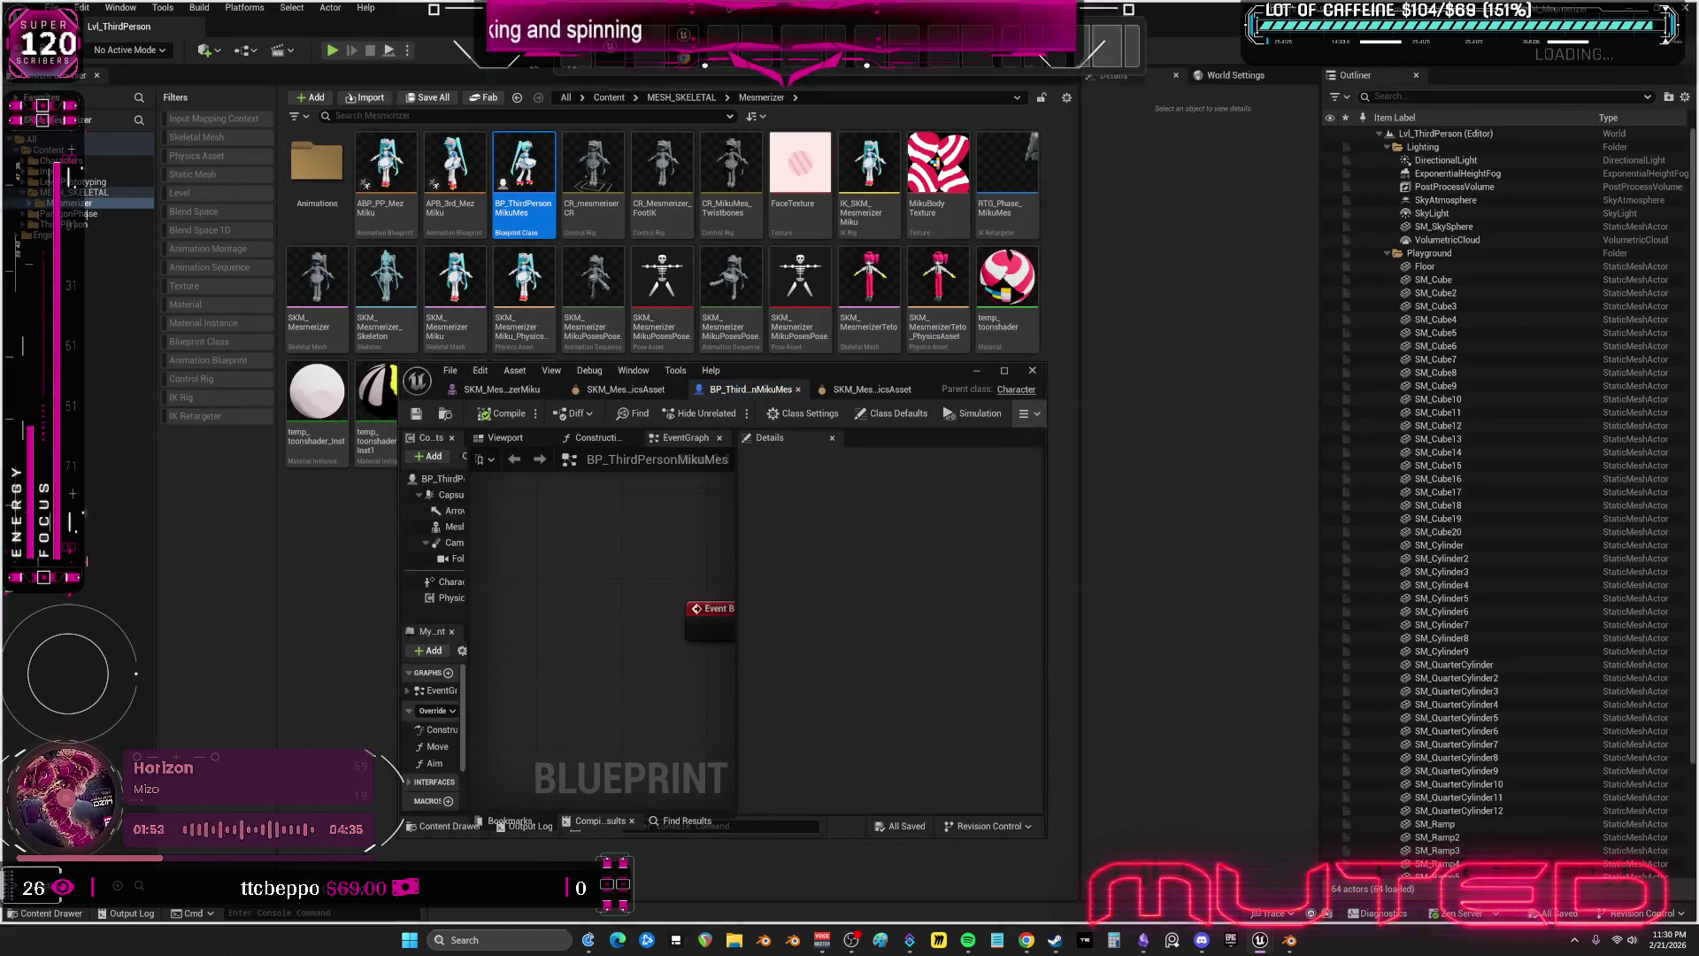
# - Paste two Set Physics Asset nodes and assign the character's physics asset to each
pyautogui.doubleClick(743, 372)
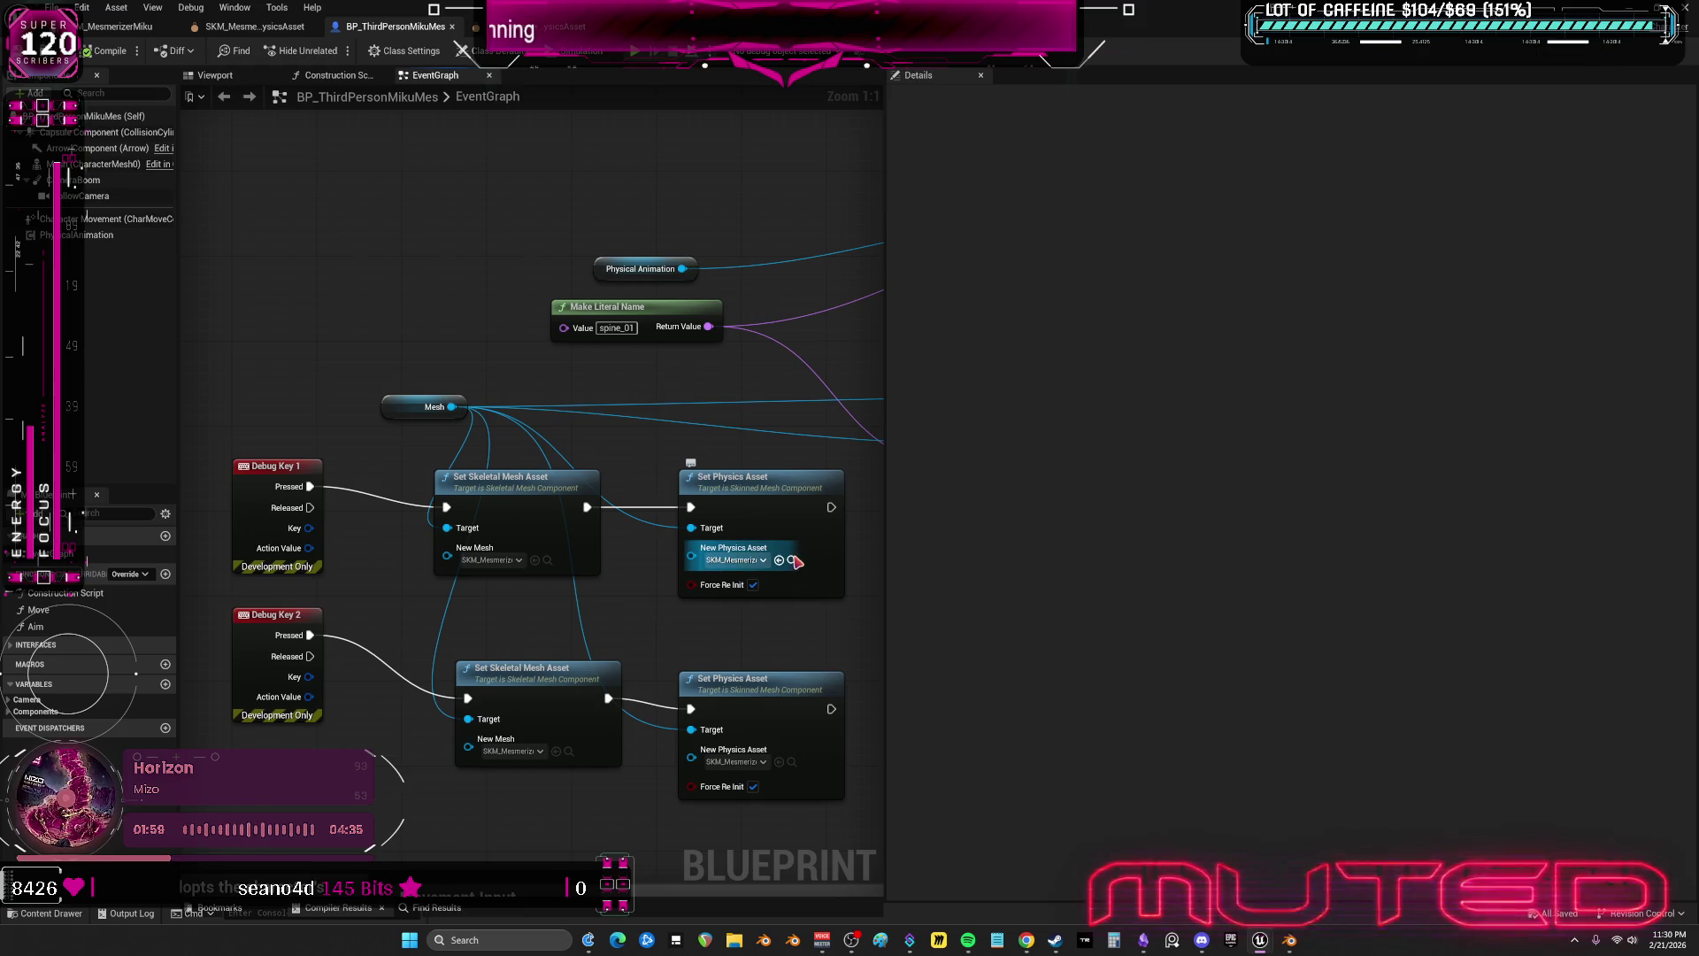
pyautogui.moveTo(857, 671)
pyautogui.mouseDown()
pyautogui.moveTo(809, 576)
pyautogui.moveTo(555, 536)
pyautogui.mouseUp()
pyautogui.hotkey('ctrl', 'v')
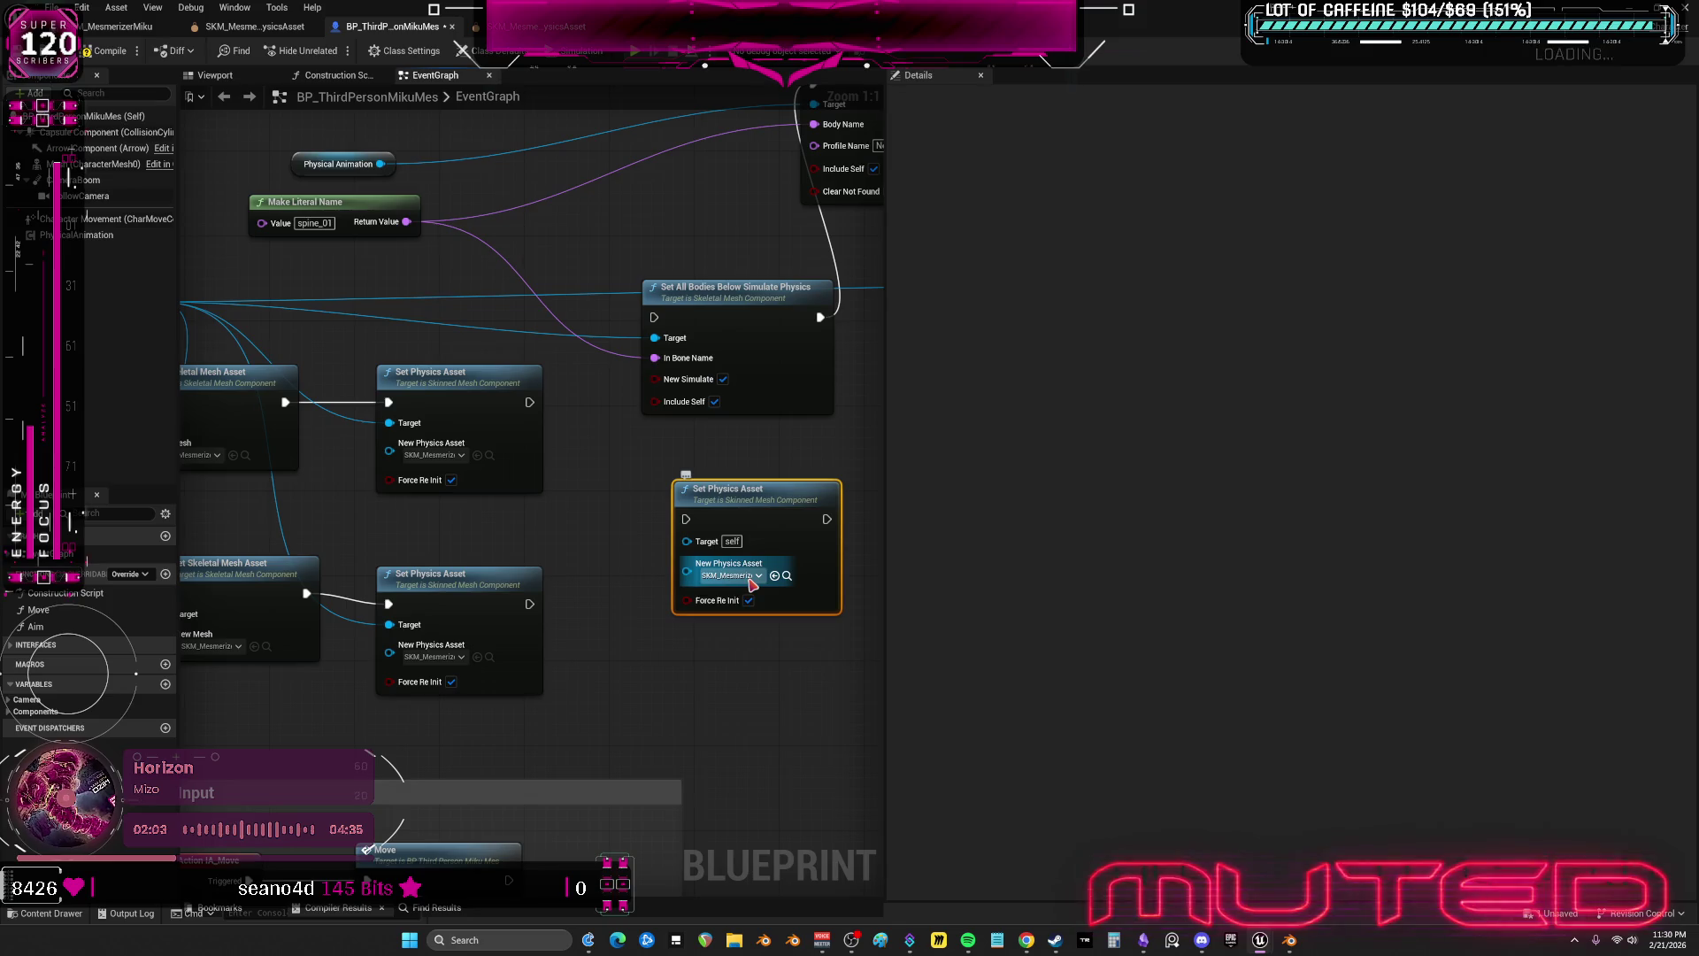
pyautogui.click(735, 575)
pyautogui.click(840, 763)
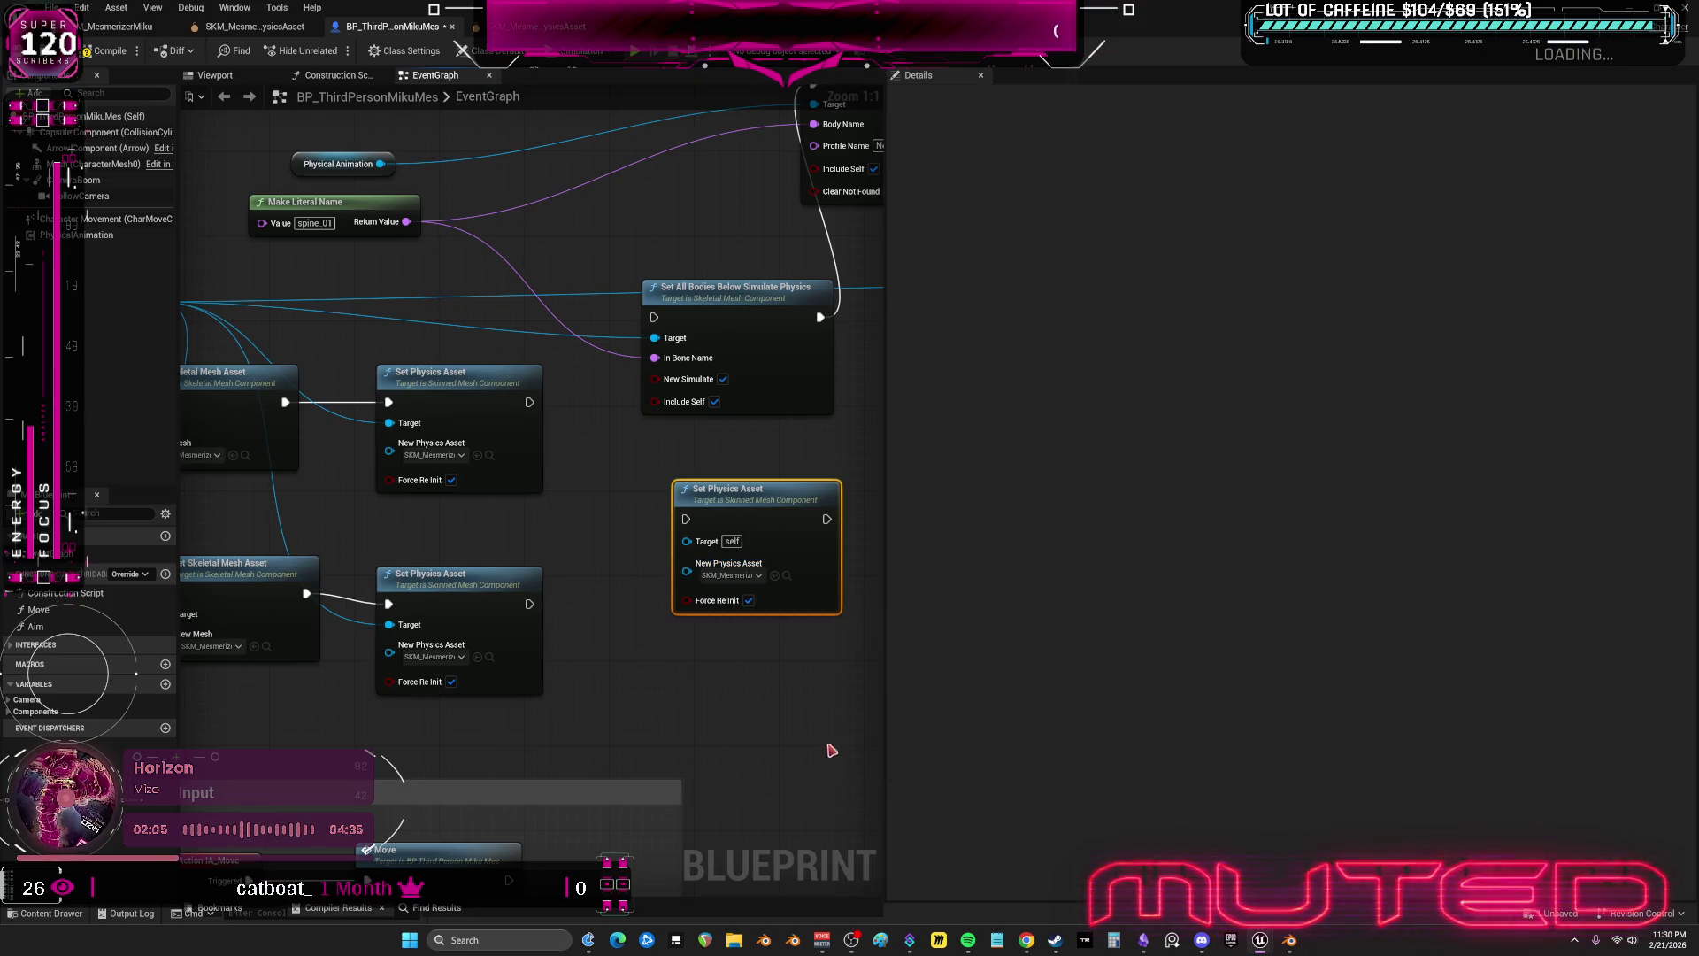
pyautogui.hotkey('ctrl', 'v')
pyautogui.moveTo(756, 678); pyautogui.dragTo(728, 636)
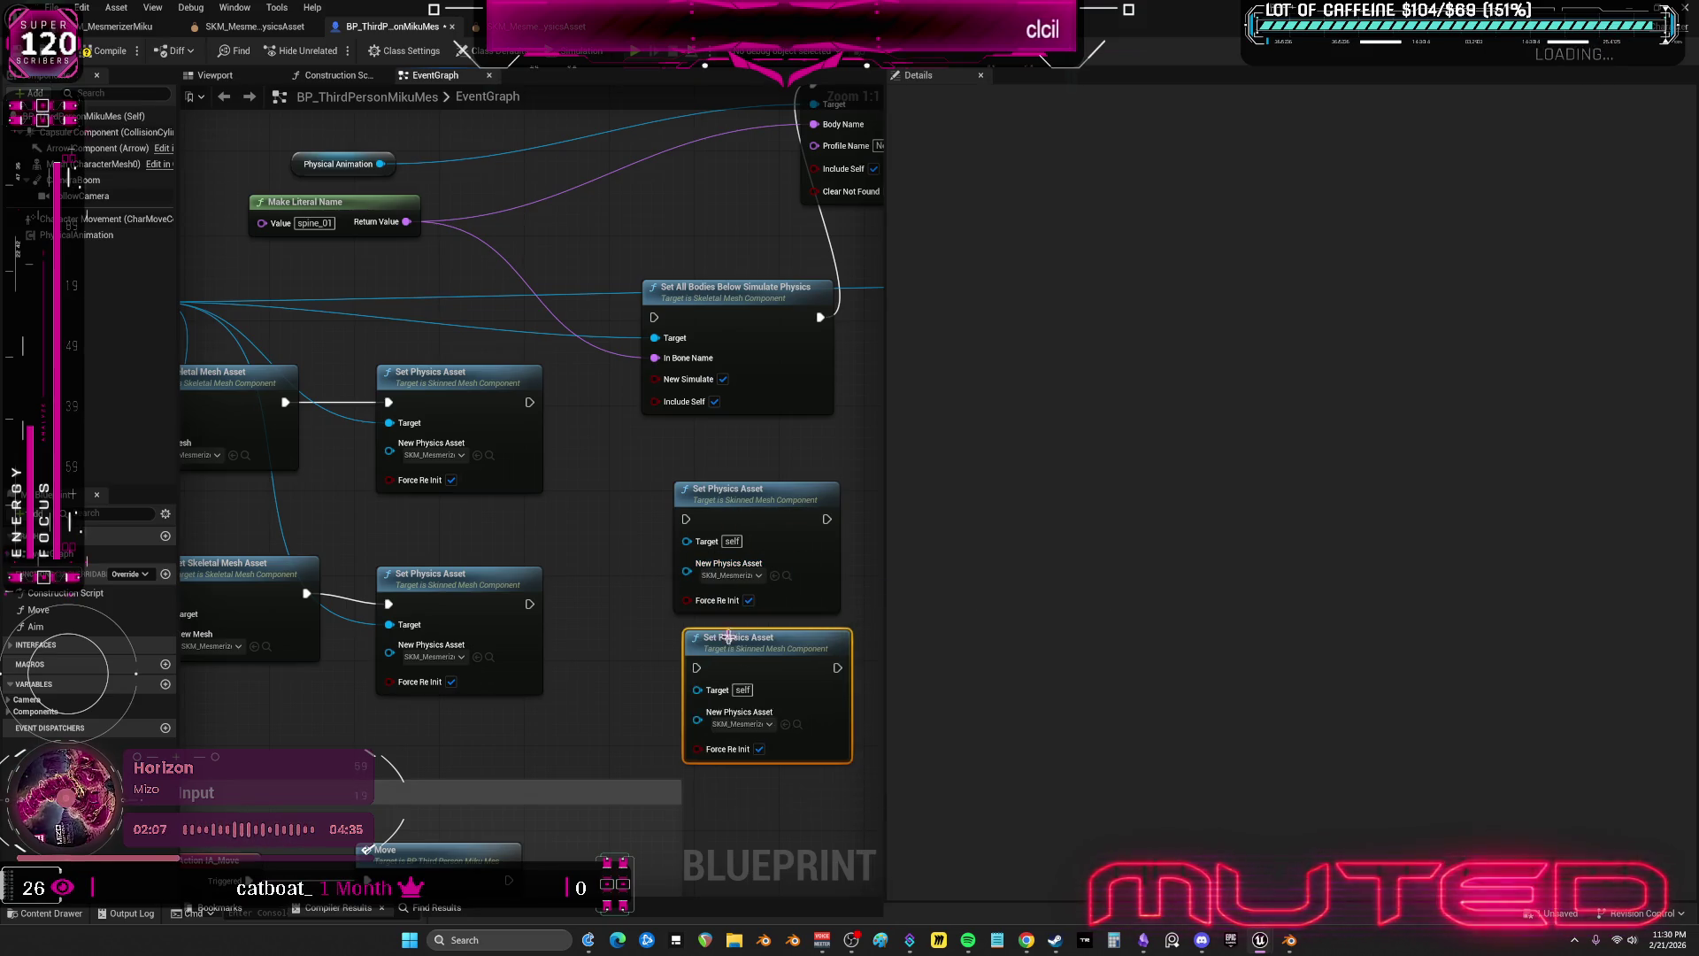
pyautogui.click(761, 724)
pyautogui.click(827, 664)
# - Chain the new Set Physics Asset nodes after the mesh swap and delete the old ones
pyautogui.scroll(-2, 791, 556)
pyautogui.moveTo(617, 500); pyautogui.dragTo(484, 575)
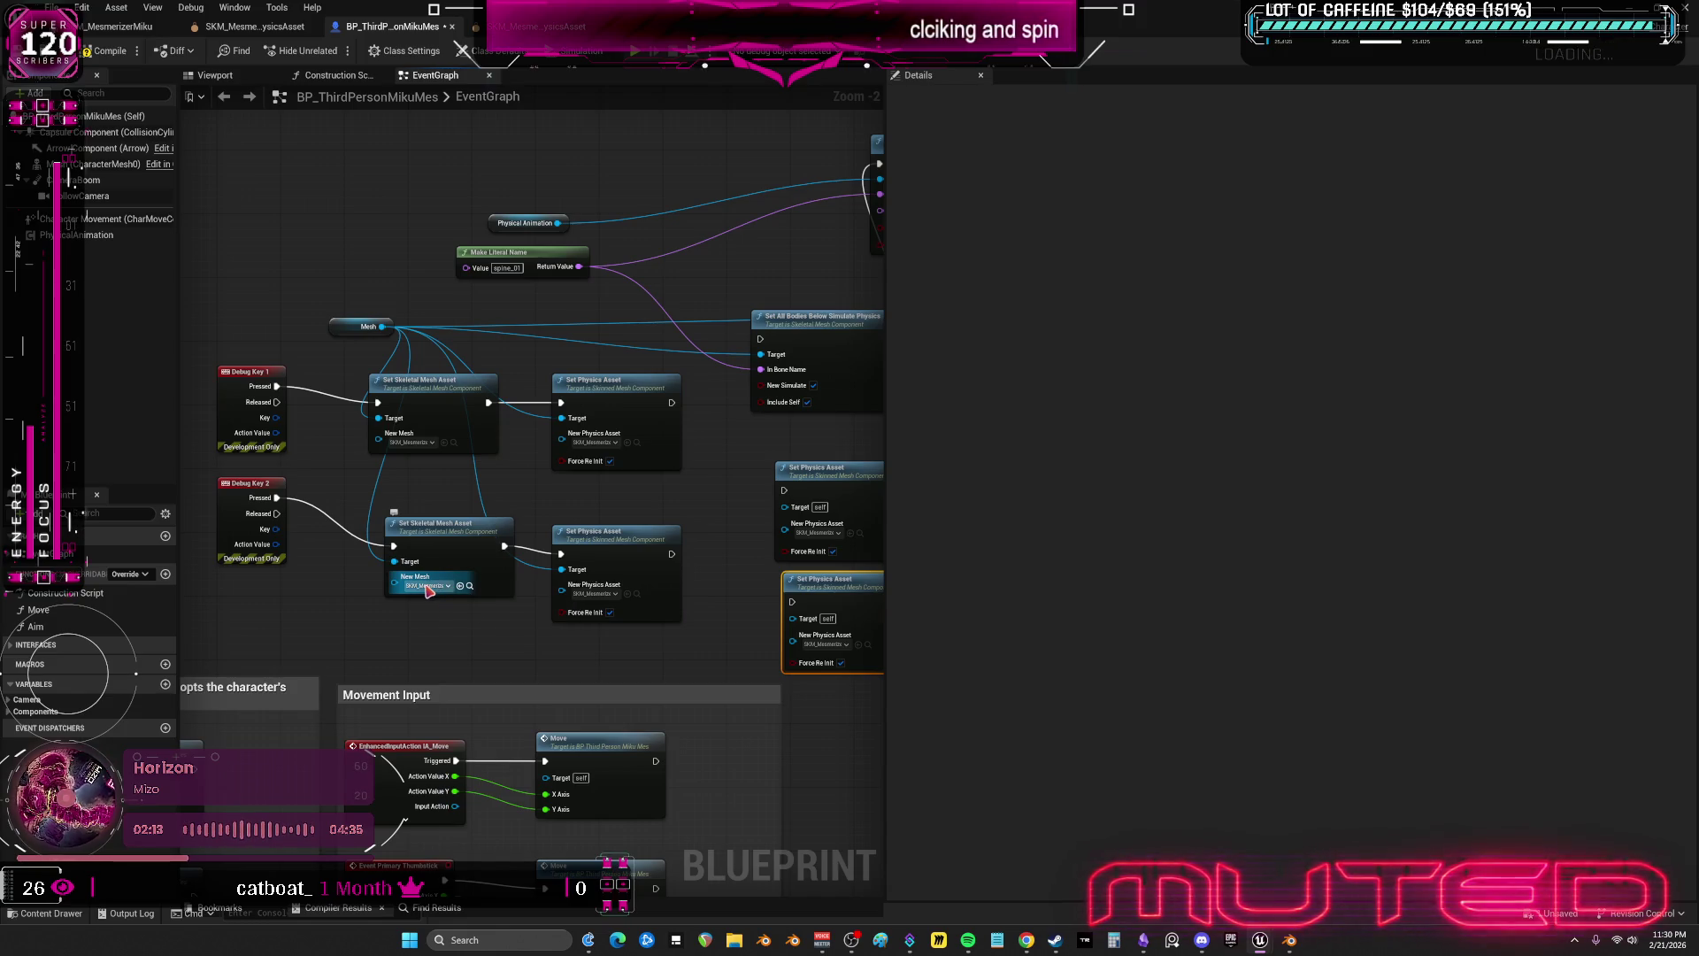
pyautogui.moveTo(672, 554)
pyautogui.mouseDown()
pyautogui.moveTo(748, 600)
pyautogui.moveTo(792, 602)
pyautogui.mouseUp()
pyautogui.moveTo(488, 403); pyautogui.dragTo(491, 407)
pyautogui.moveTo(800, 502); pyautogui.dragTo(784, 490)
pyautogui.keyDown('ctrl'); pyautogui.click(647, 447); pyautogui.keyUp('ctrl')
pyautogui.press('Delete')
pyautogui.moveTo(828, 603)
pyautogui.mouseDown()
pyautogui.moveTo(576, 493)
pyautogui.moveTo(591, 498)
pyautogui.mouseUp()
# - Connect the Mesh reference to the lower Set Physics Asset node's Target
pyautogui.scroll(2, 466, 358)
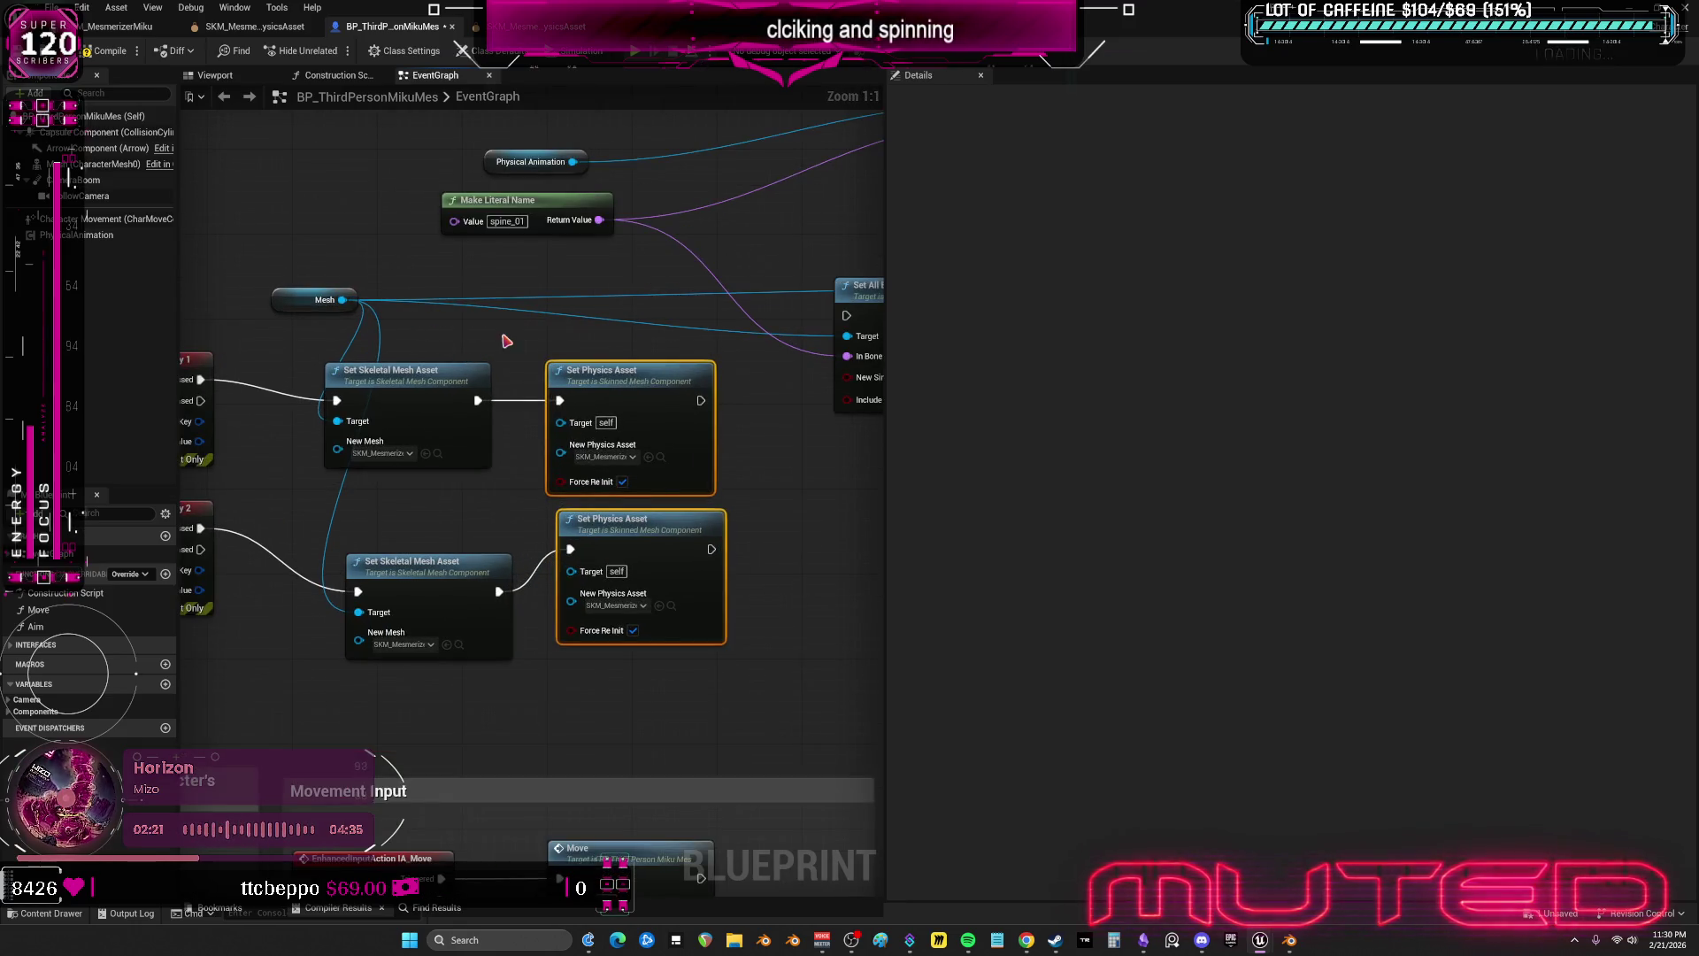
pyautogui.moveTo(343, 300)
pyautogui.mouseDown()
pyautogui.moveTo(494, 408)
pyautogui.moveTo(378, 344)
pyautogui.moveTo(377, 361)
pyautogui.mouseUp()
pyautogui.moveTo(585, 574); pyautogui.dragTo(583, 572)
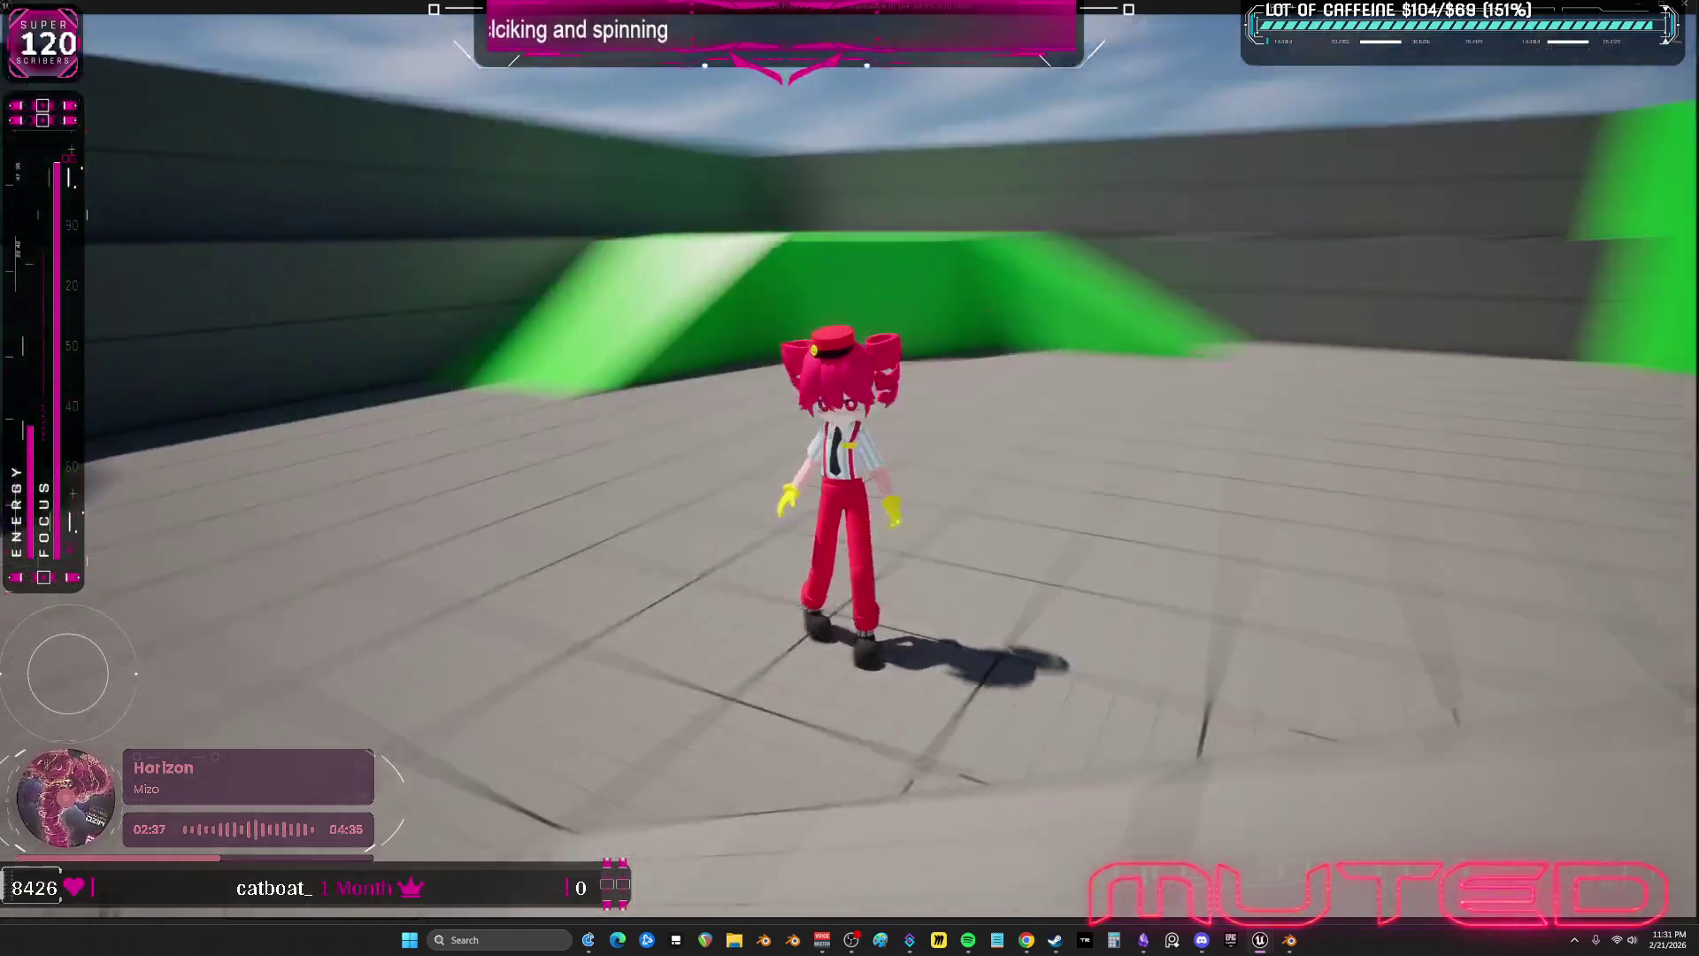
# - Leave the play test, widen the event graph, and switch to the SKM_Mesmerizer PhysicsAsset tab
pyautogui.hotkey('alt', 'Tab')
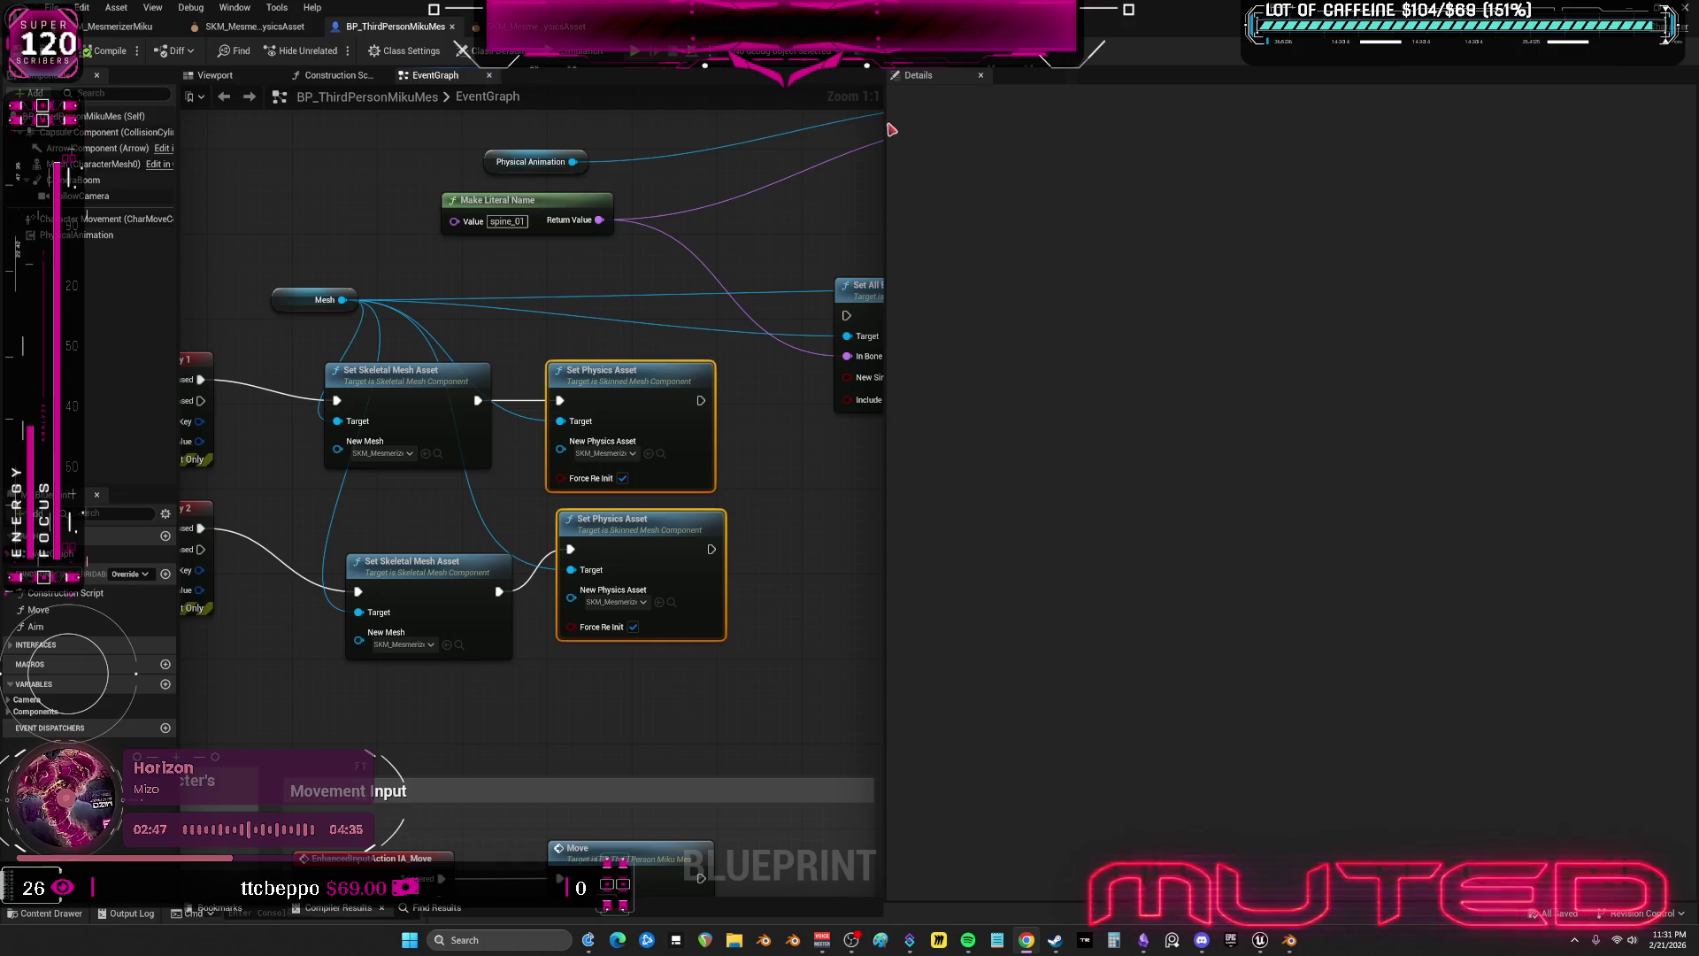
pyautogui.moveTo(887, 122); pyautogui.dragTo(1531, 122)
pyautogui.click(560, 27)
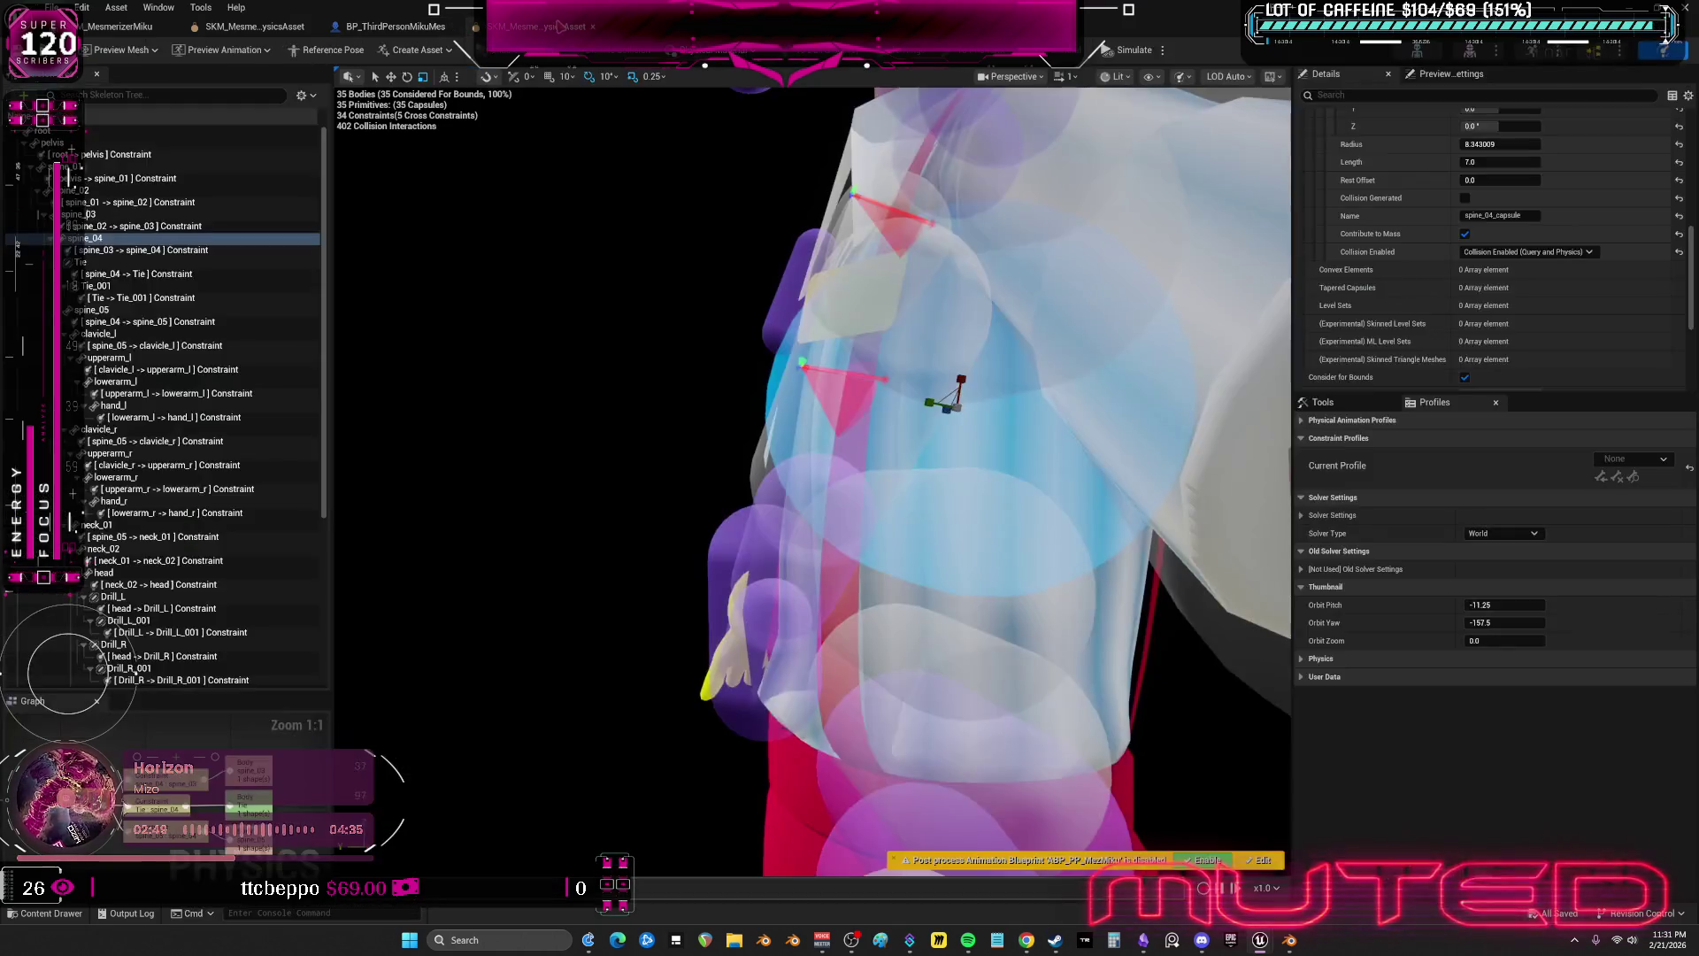
# - Orbit to a close side view of the torso and select the Tie_001 body
pyautogui.moveTo(675, 232); pyautogui.dragTo(716, 421)
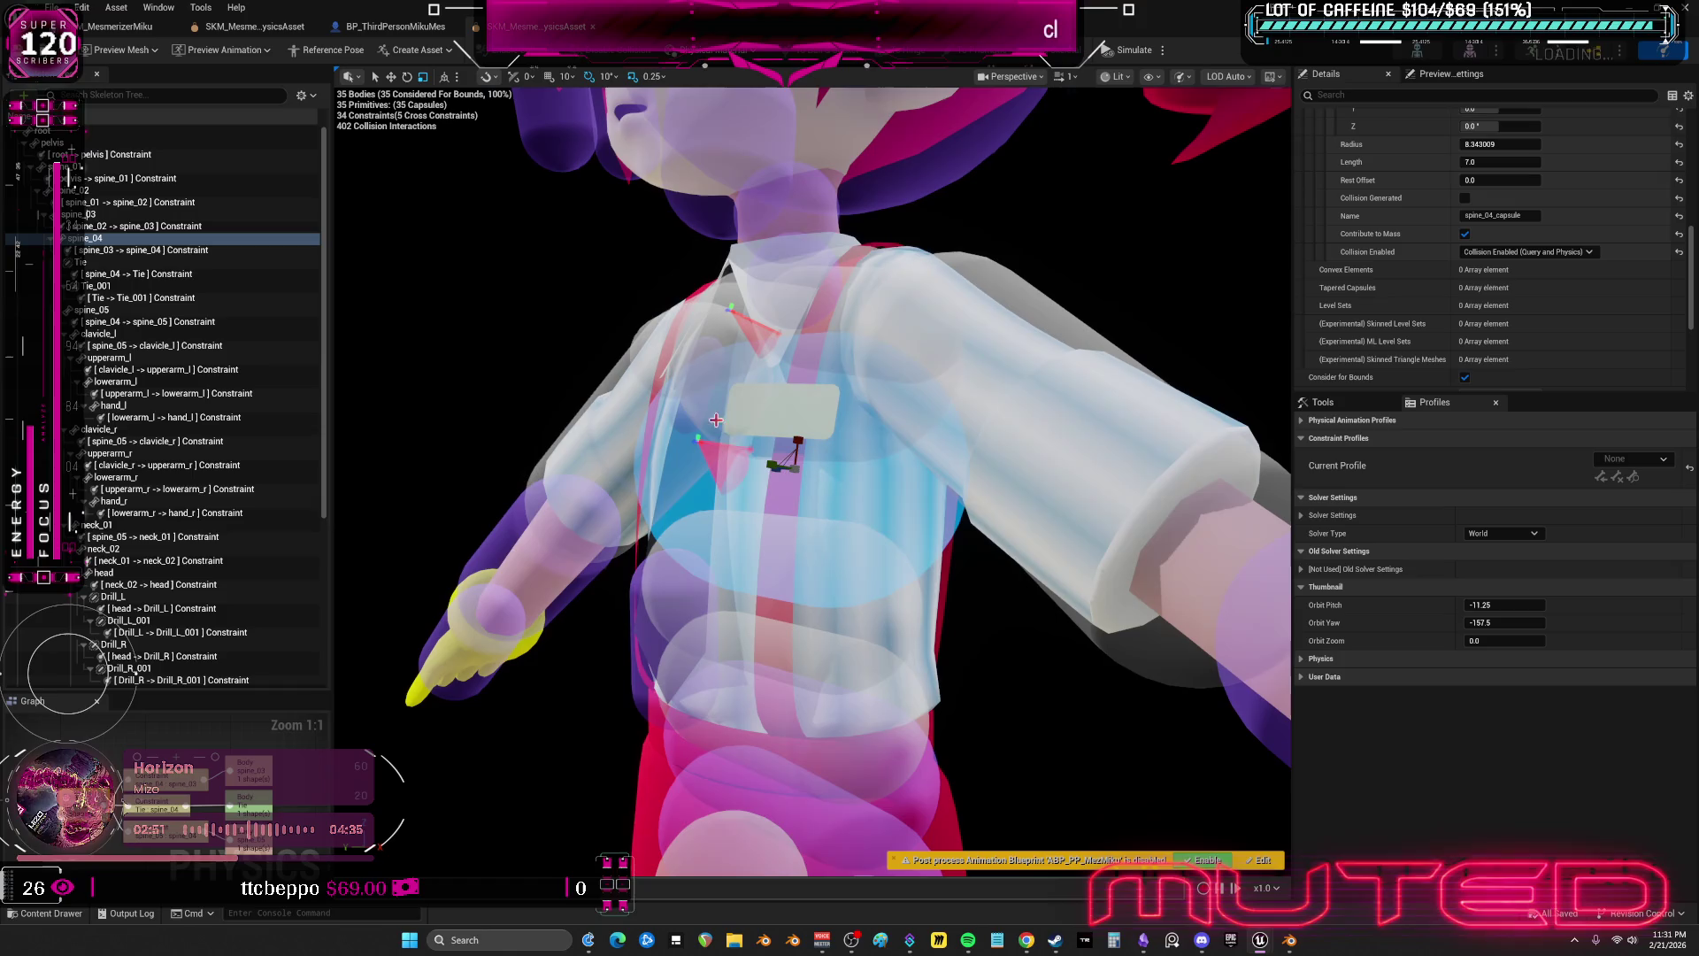
pyautogui.moveTo(813, 474)
pyautogui.mouseDown()
pyautogui.moveTo(707, 481)
pyautogui.moveTo(743, 473)
pyautogui.moveTo(767, 506)
pyautogui.moveTo(876, 524)
pyautogui.mouseUp()
pyautogui.click(877, 524)
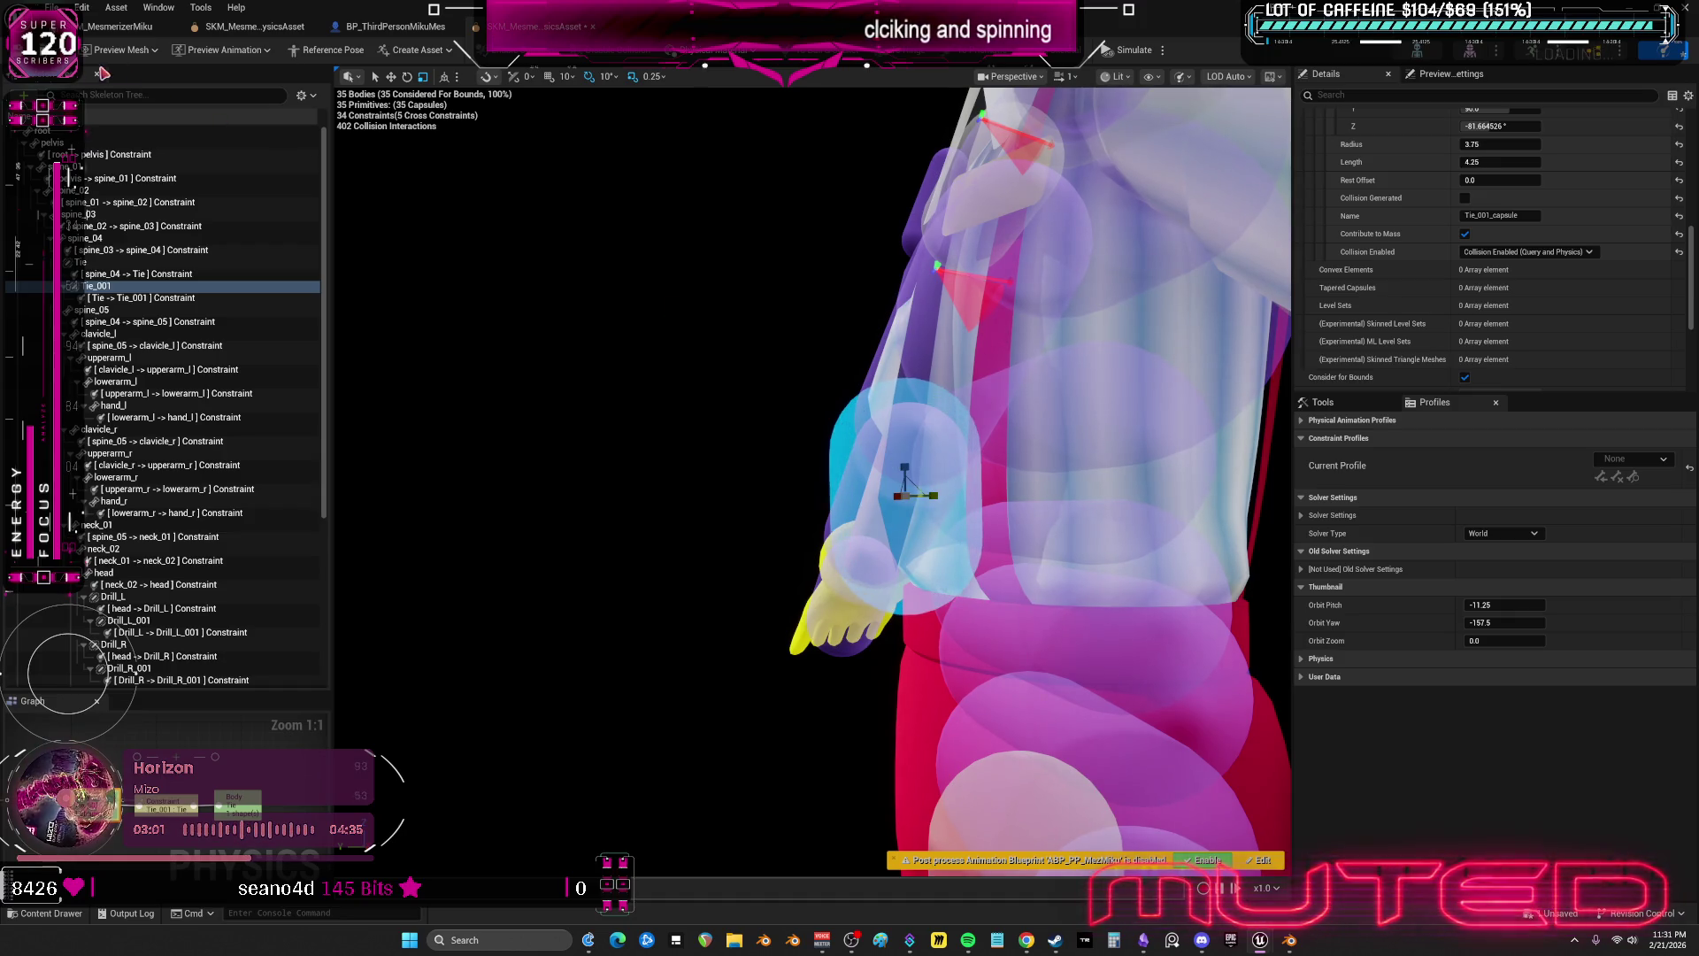
# - Window the editor, walk the character right in a play test, then end it
pyautogui.press('super+Down')
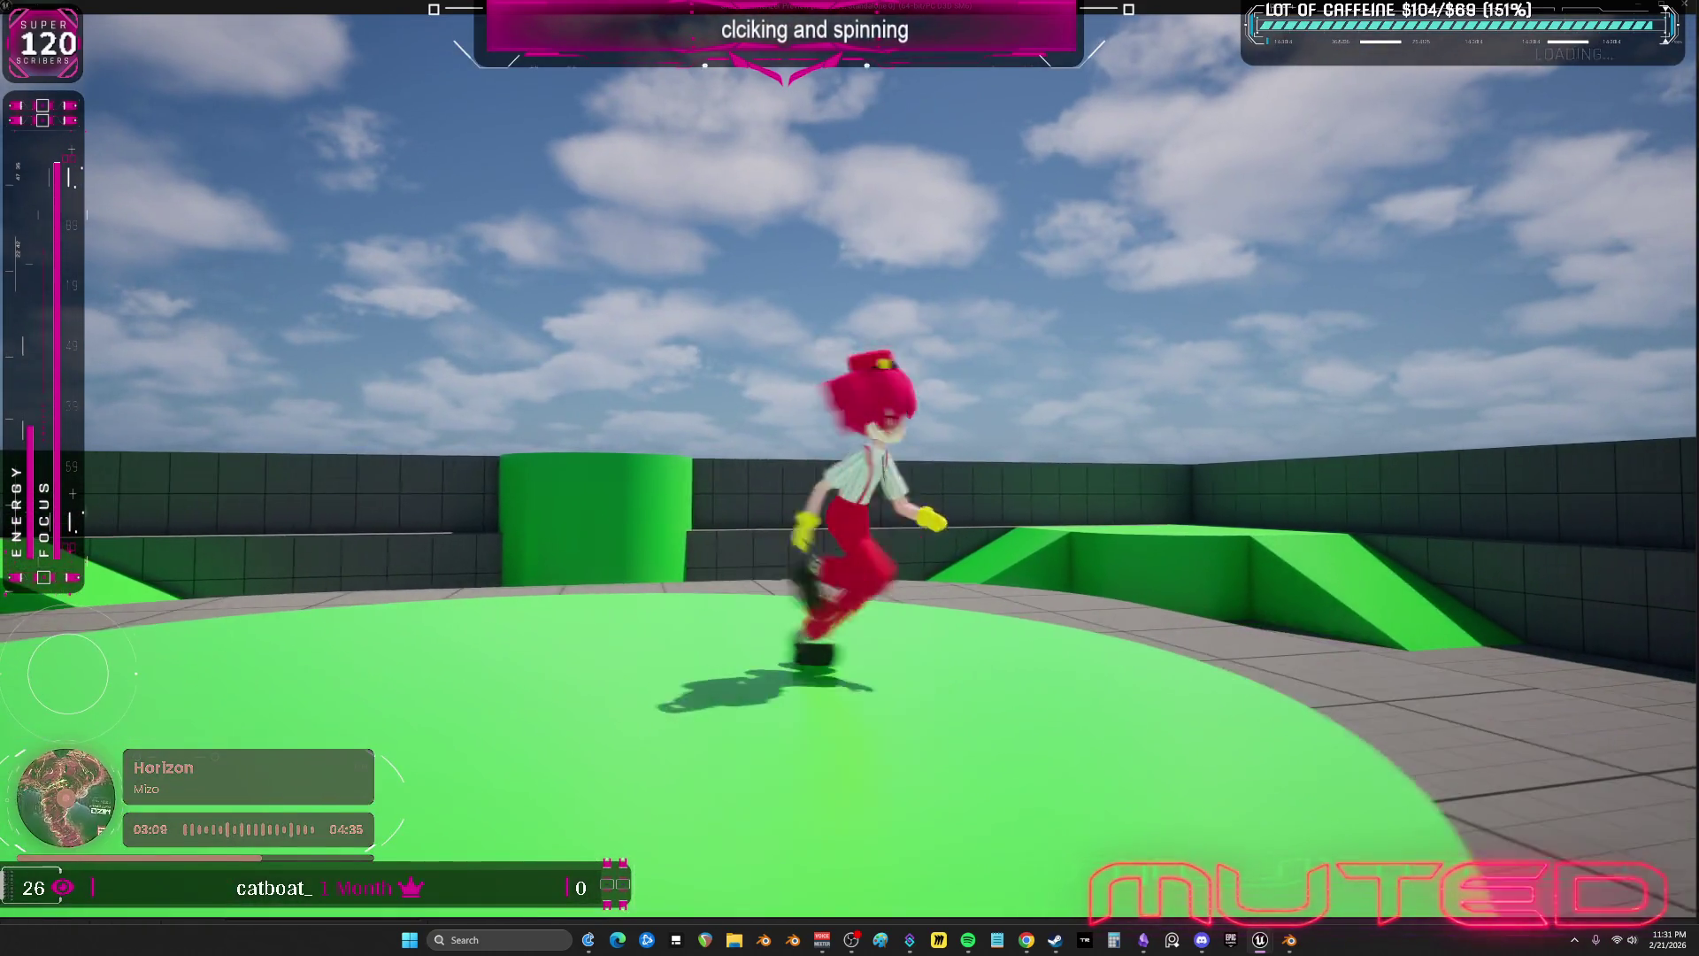
pyautogui.press('d')
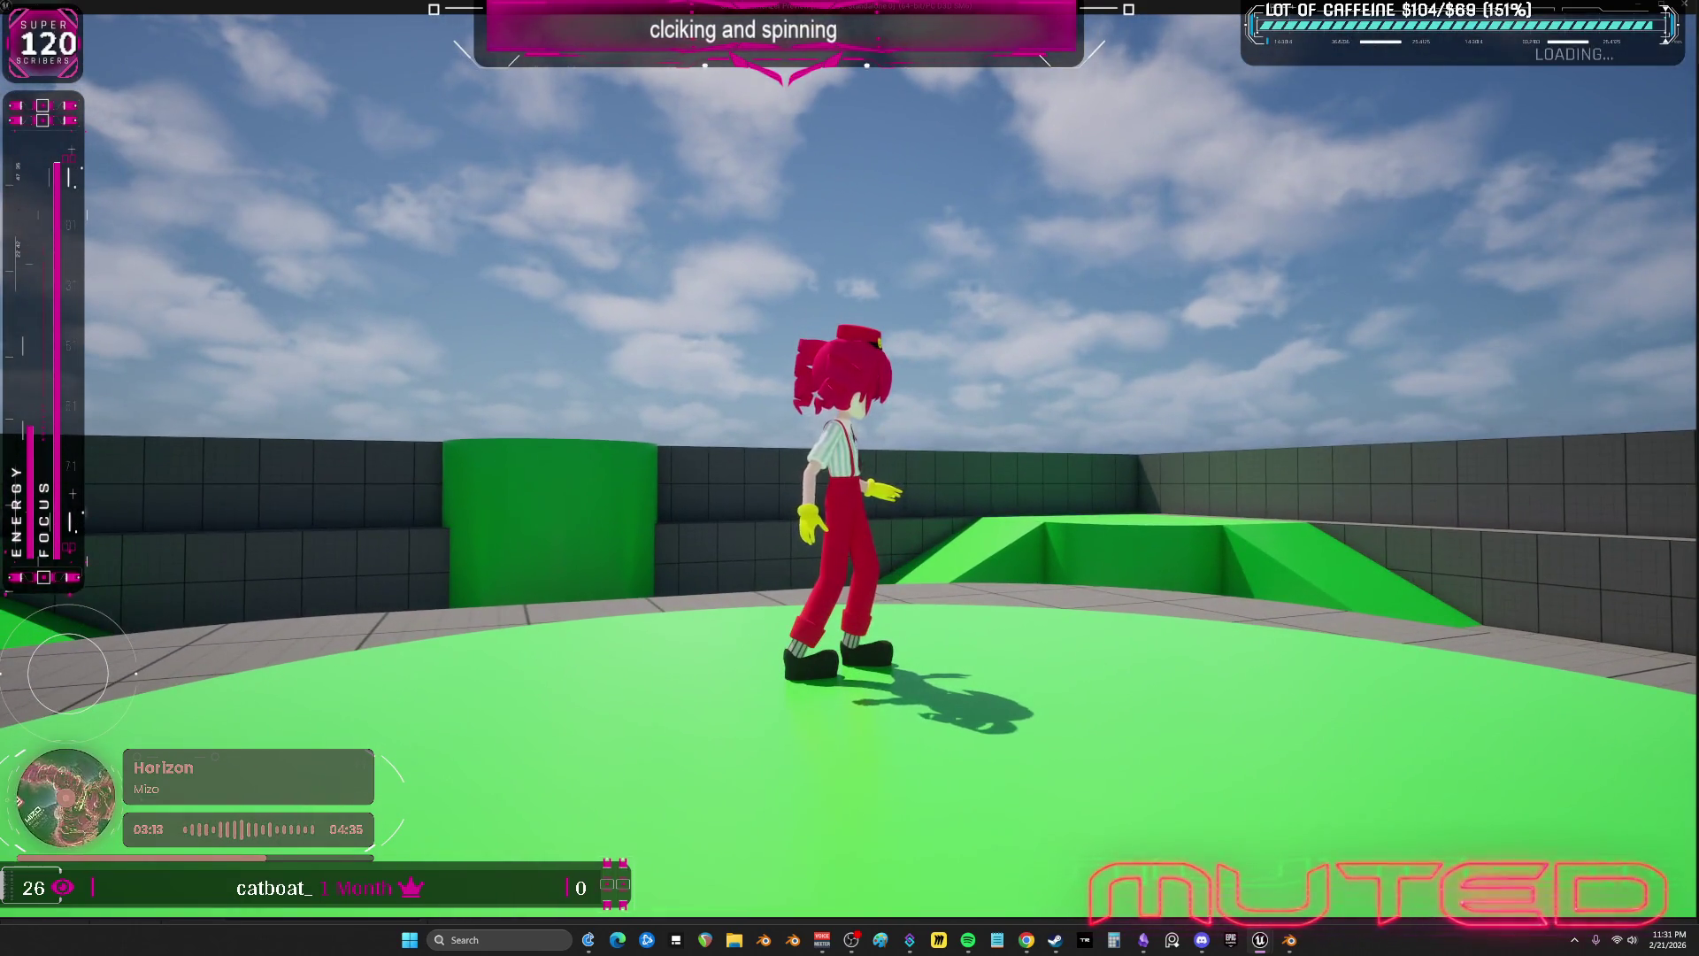
pyautogui.press('Escape')
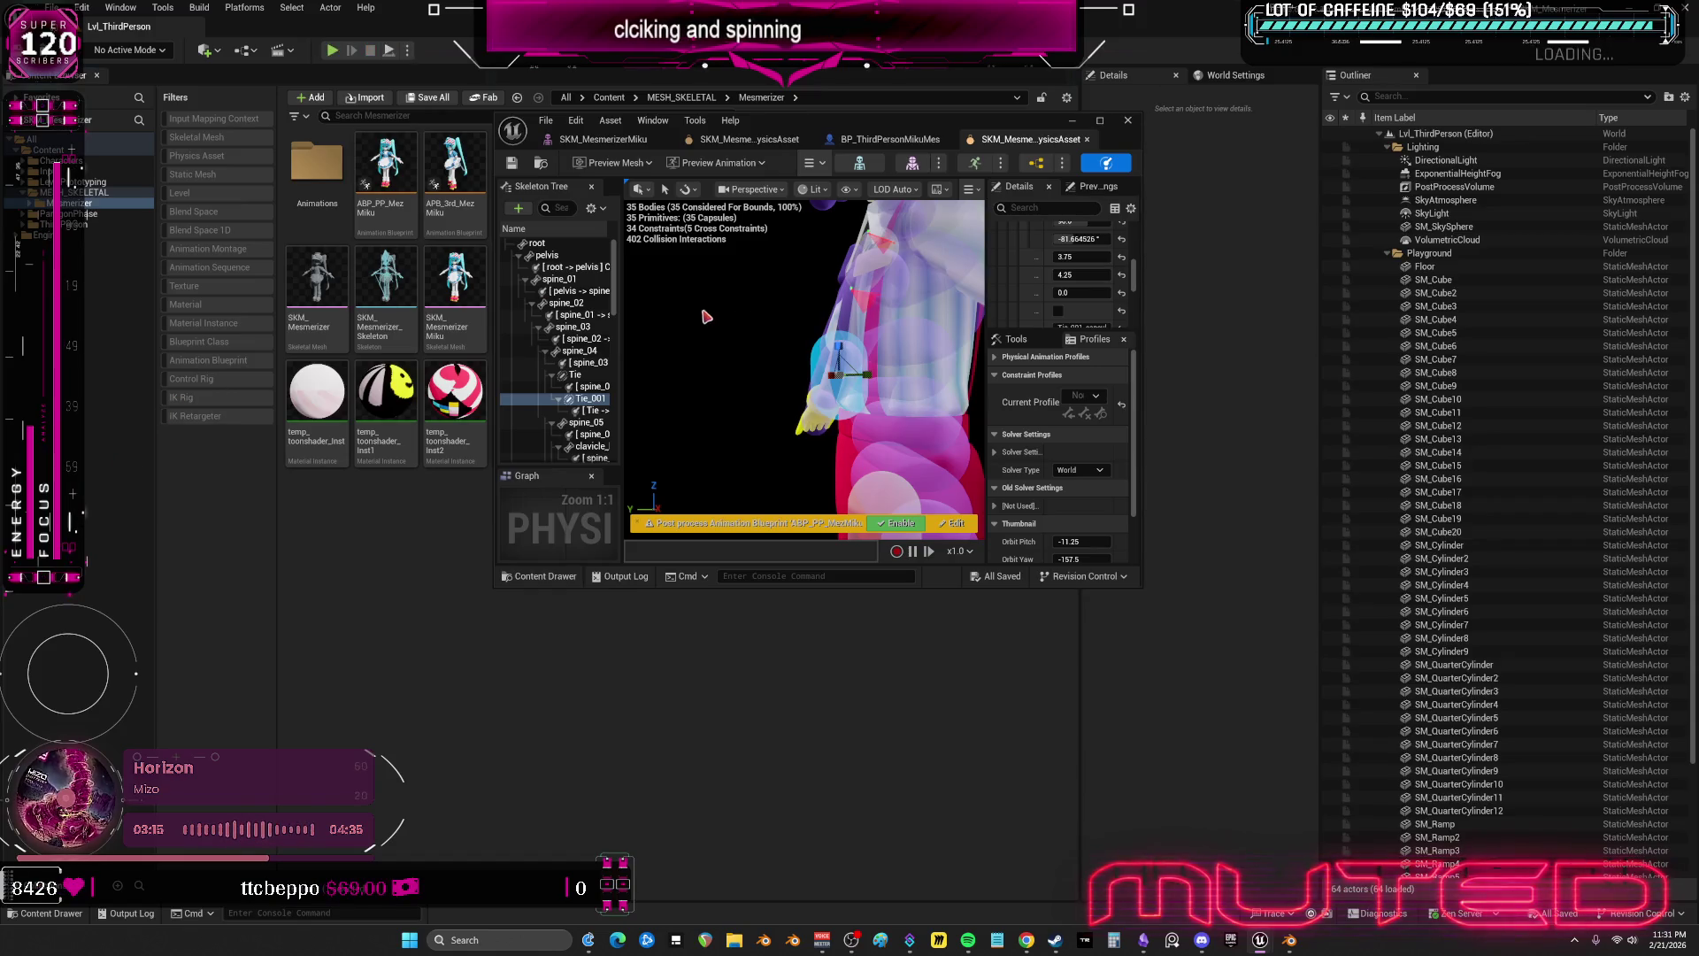
# - Review the Tie–Tie_001, spine_03–spine_04 and spine_04–Tie constraint limits and the Tie capsule
pyautogui.doubleClick(852, 131)
pyautogui.scroll(3, 885, 478)
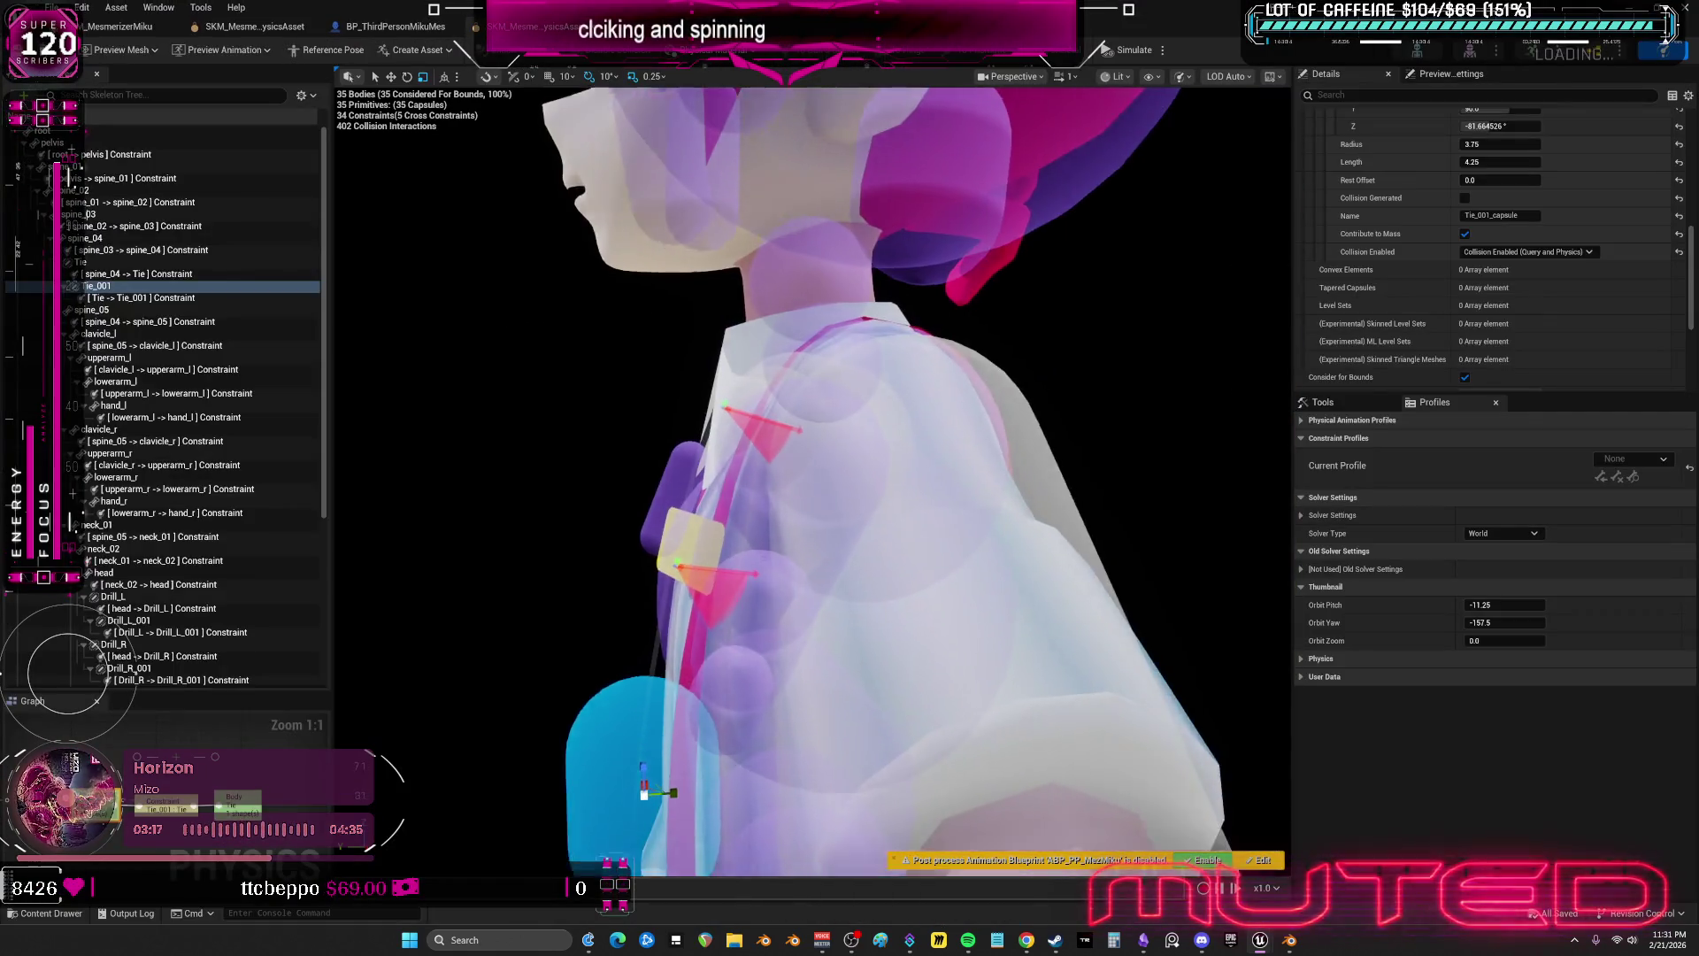
pyautogui.scroll(3, 885, 478)
pyautogui.click(837, 526)
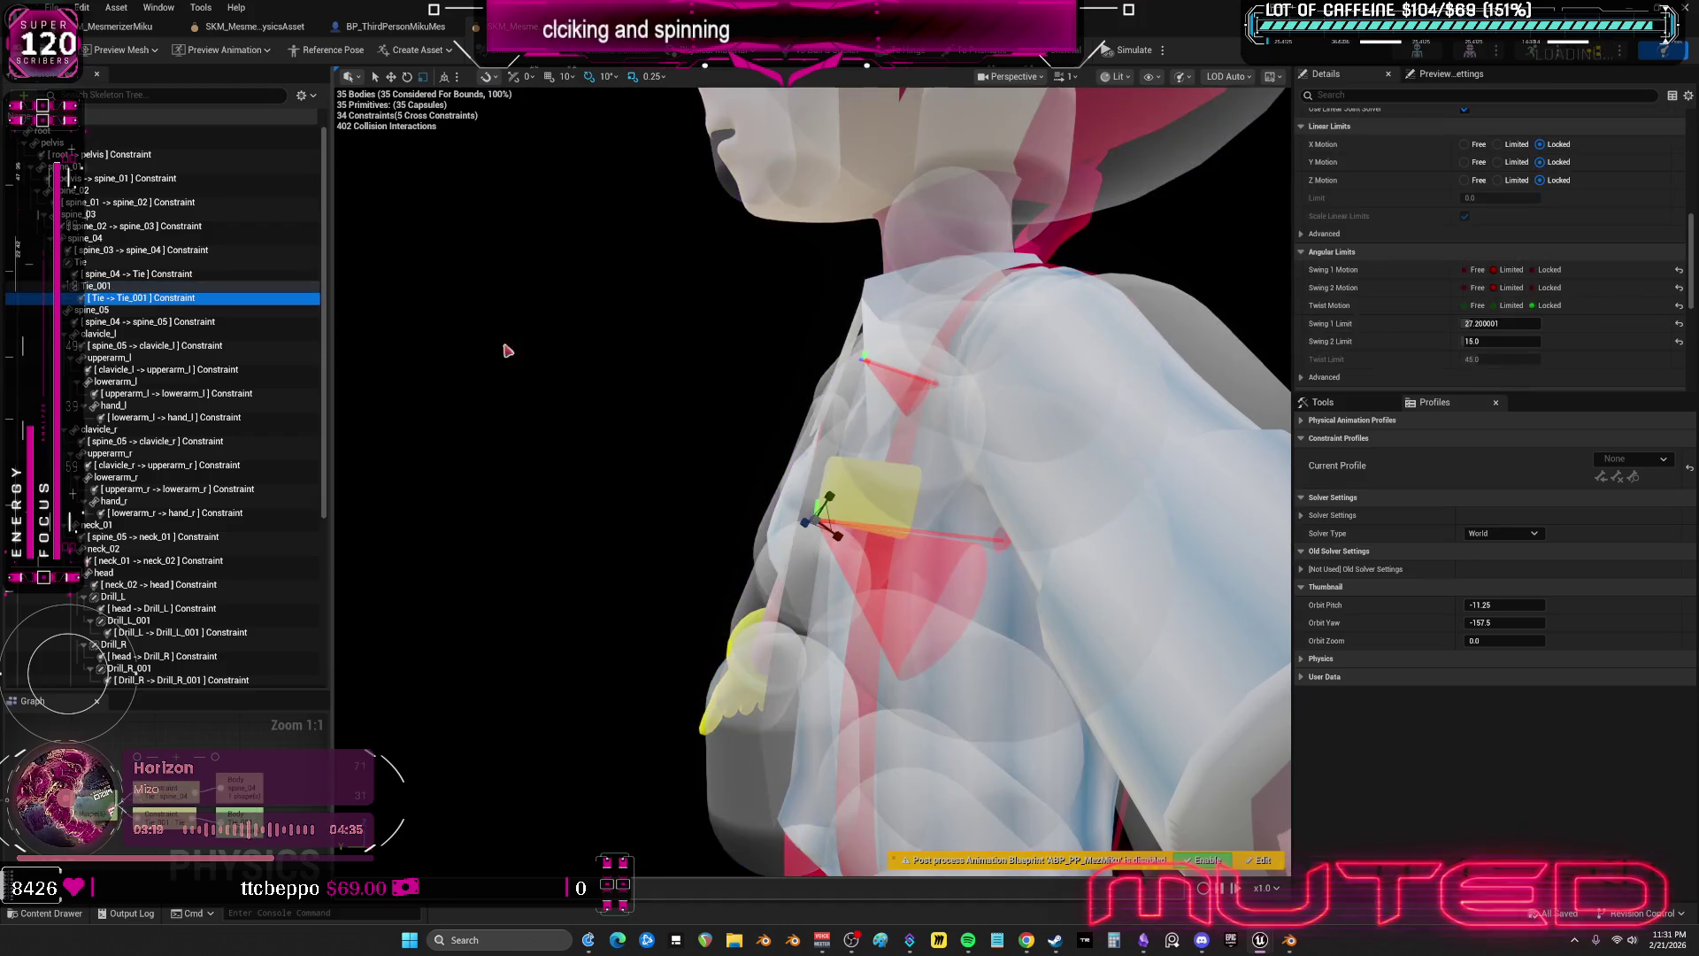
pyautogui.click(820, 586)
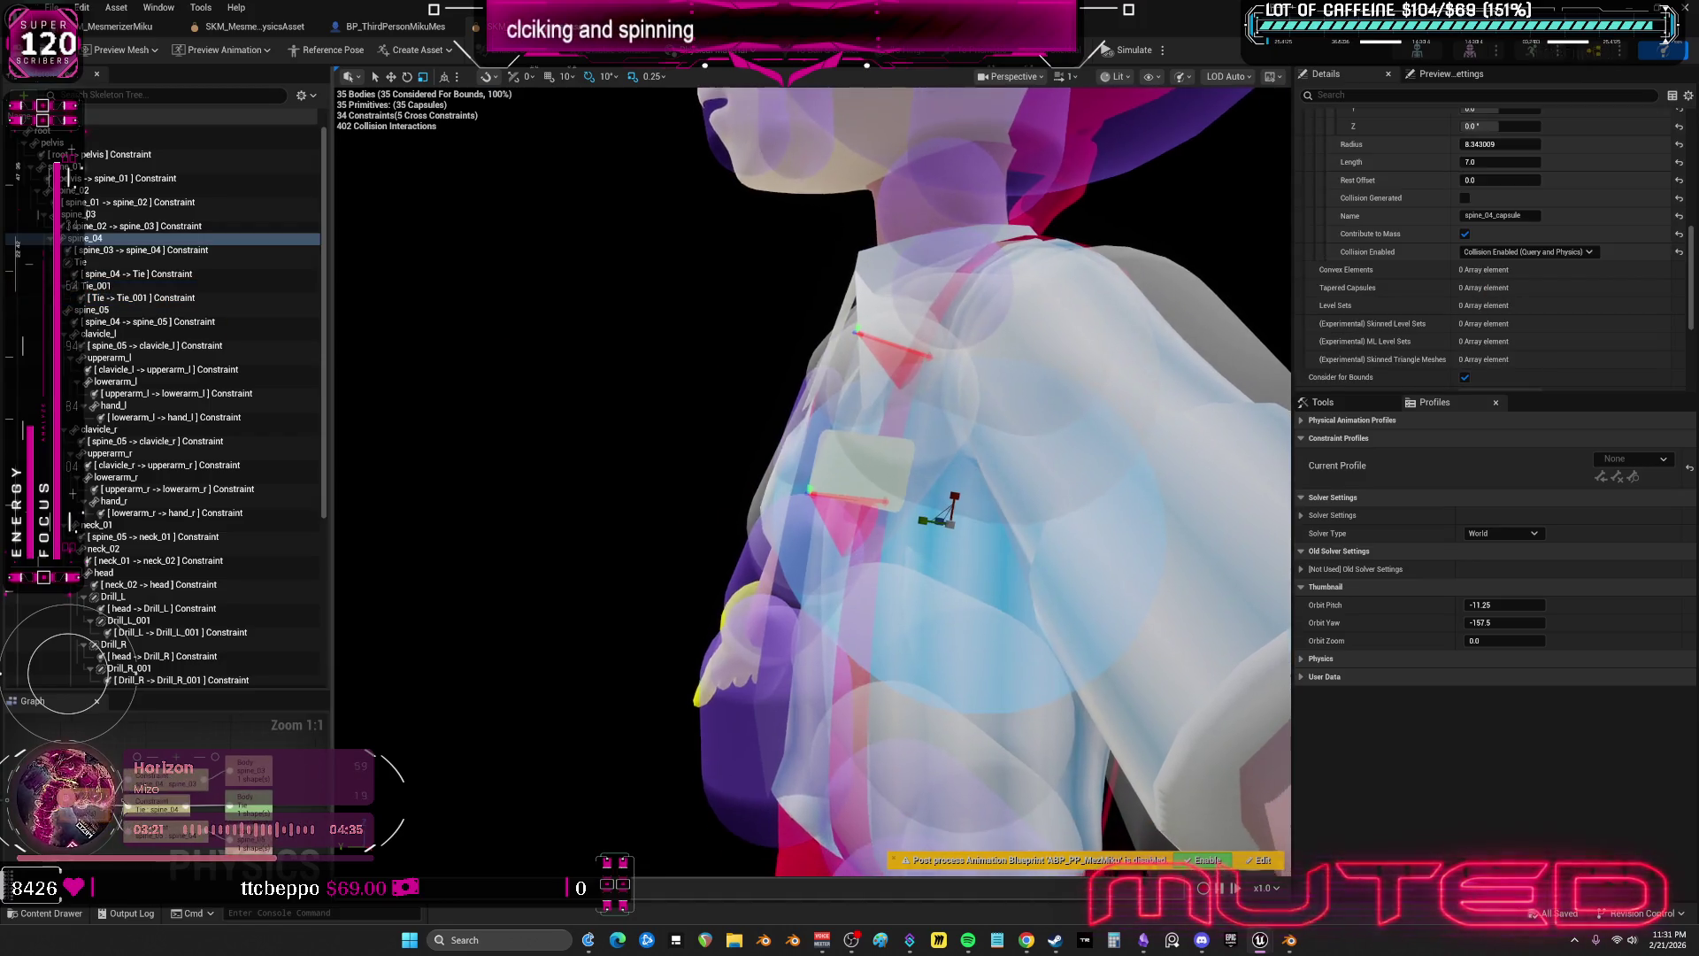
pyautogui.click(149, 251)
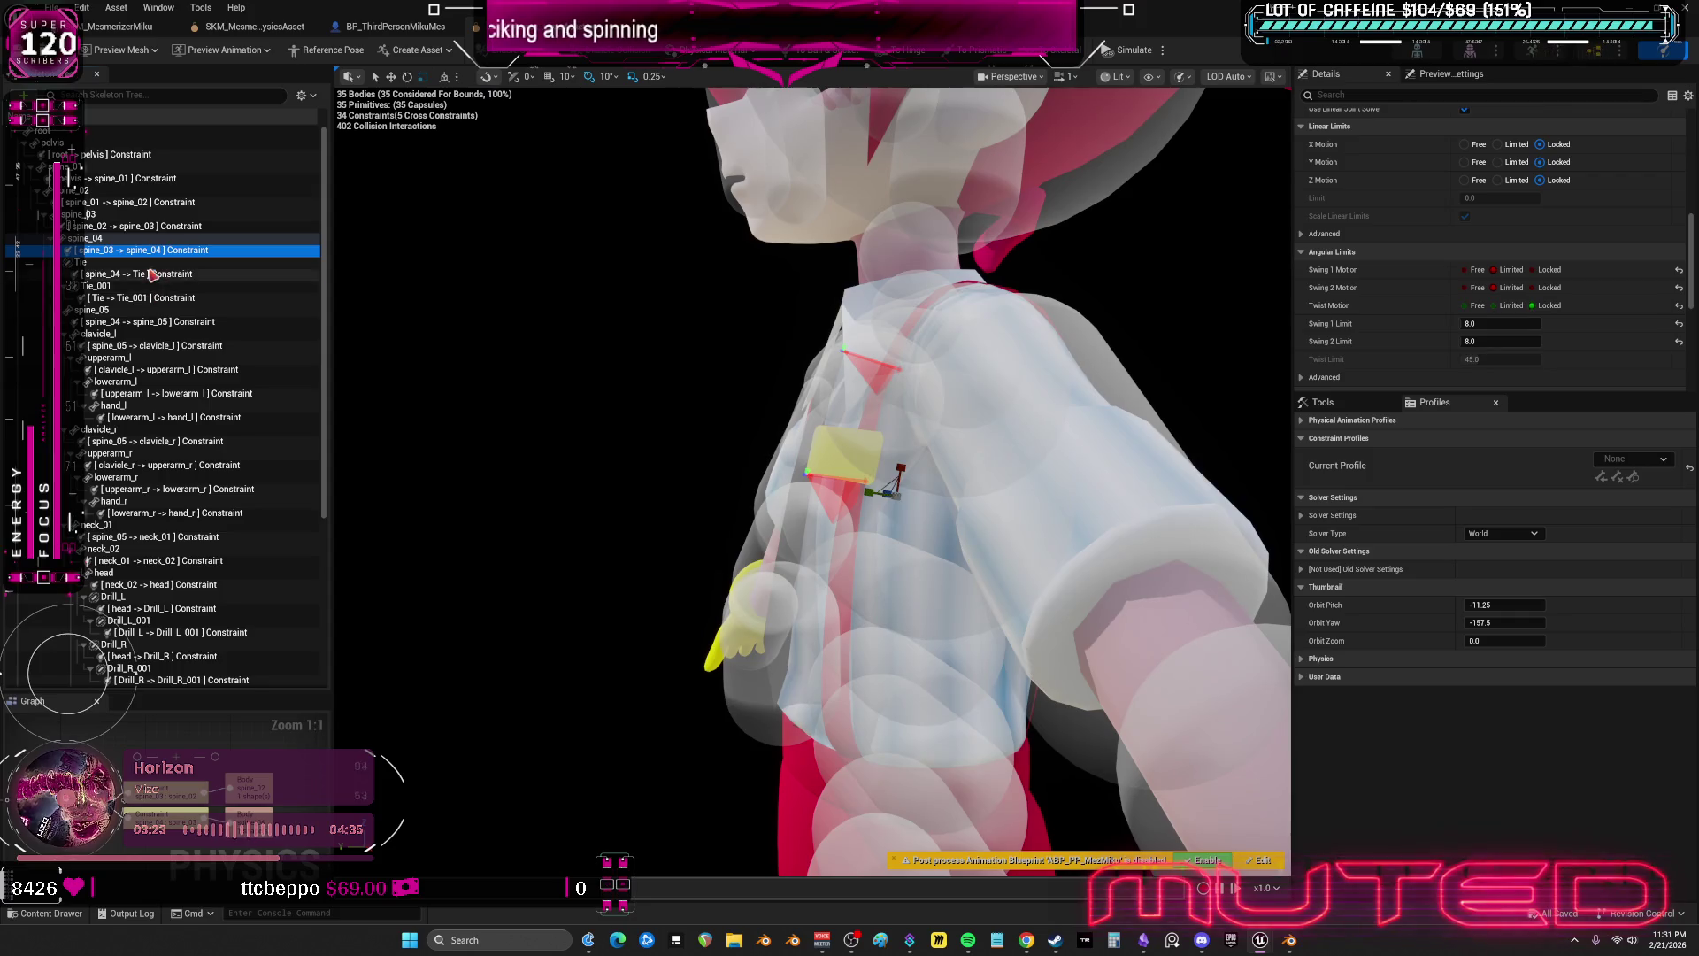
pyautogui.click(152, 275)
pyautogui.moveTo(406, 319); pyautogui.dragTo(429, 314)
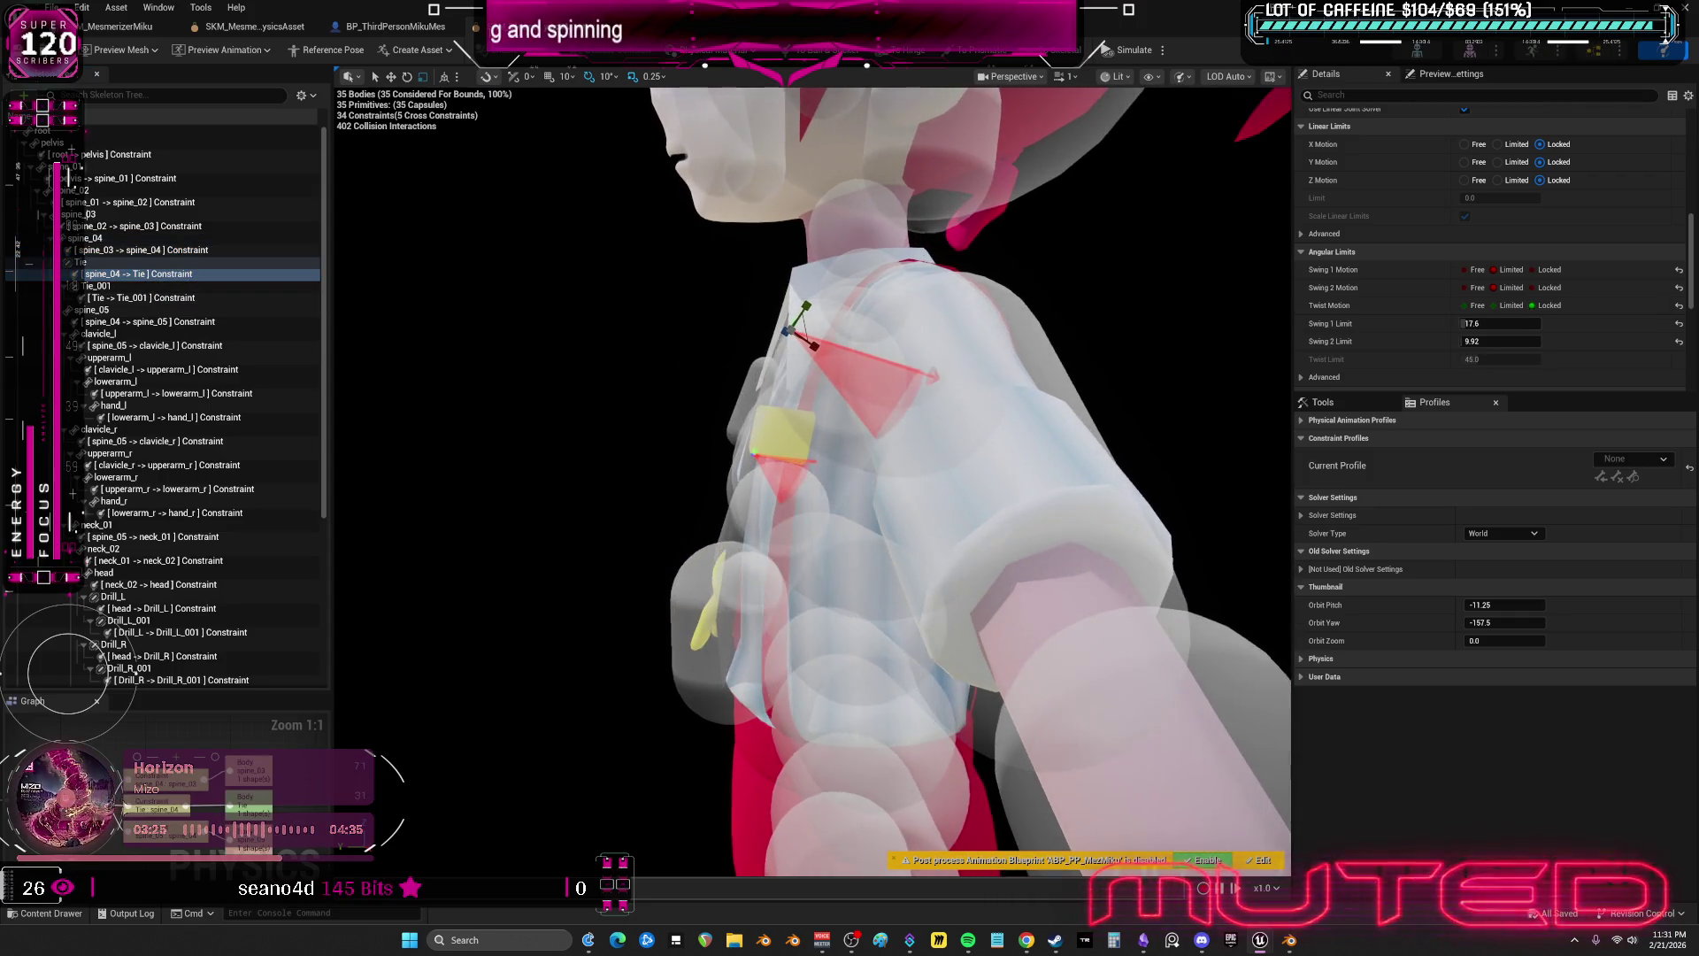
pyautogui.click(96, 264)
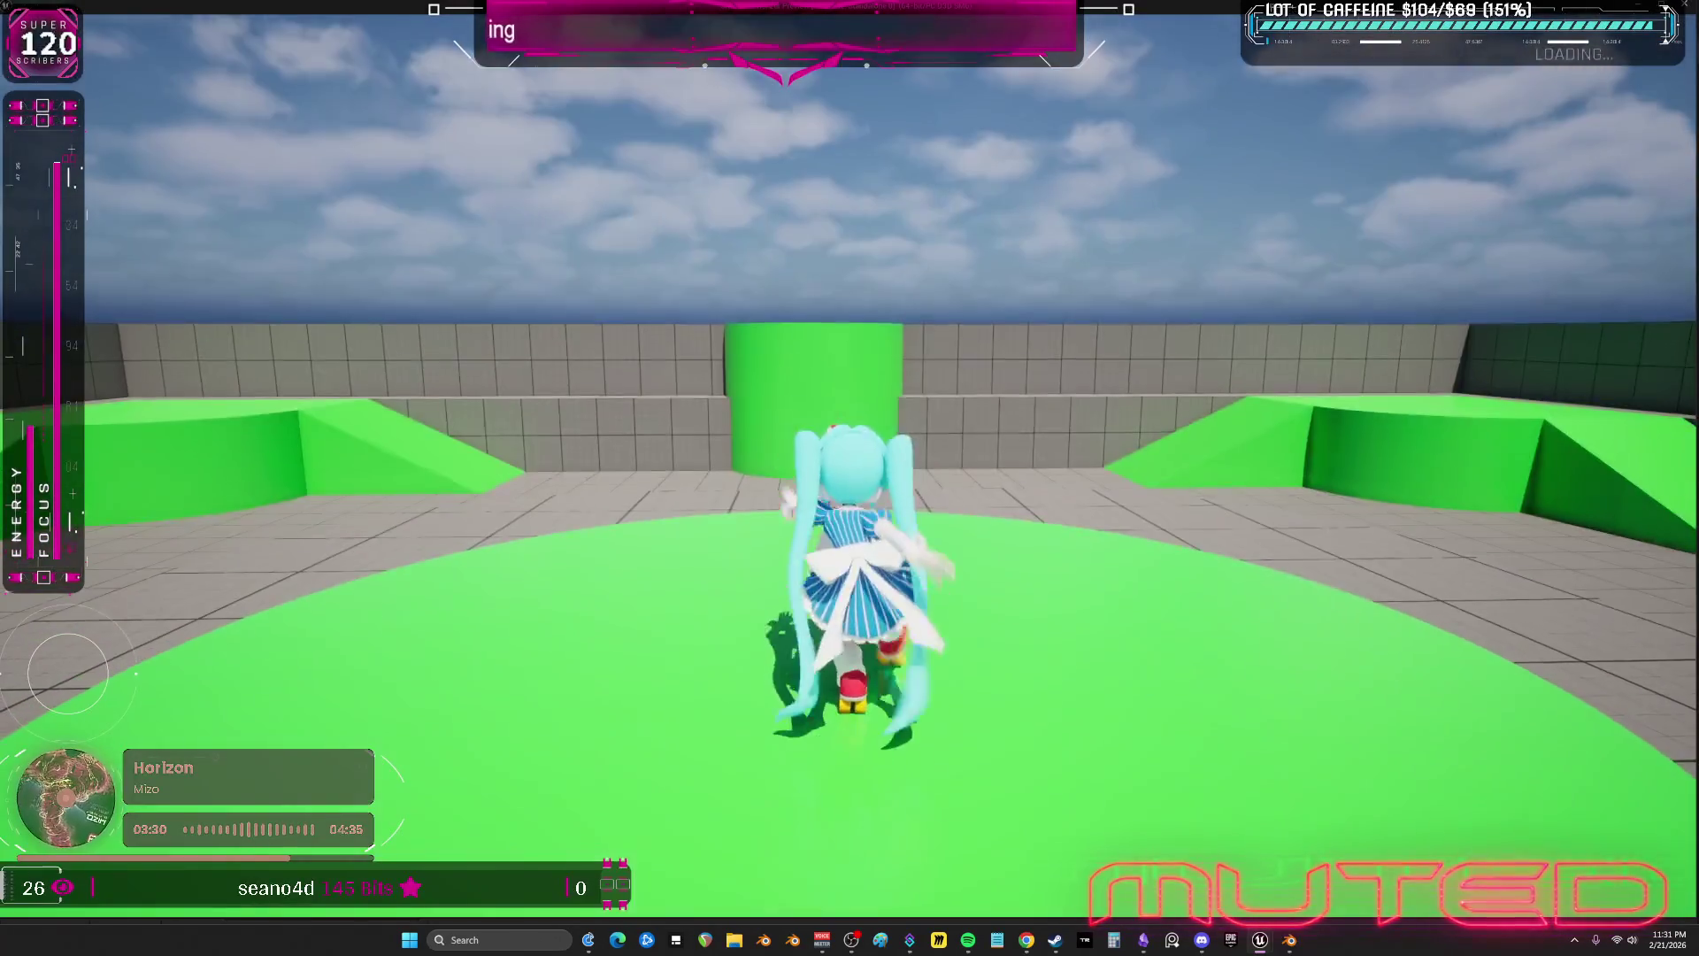
# - Swap to the red-haired mesh with E, walk it around the ramp, then end the session
pyautogui.press('e')
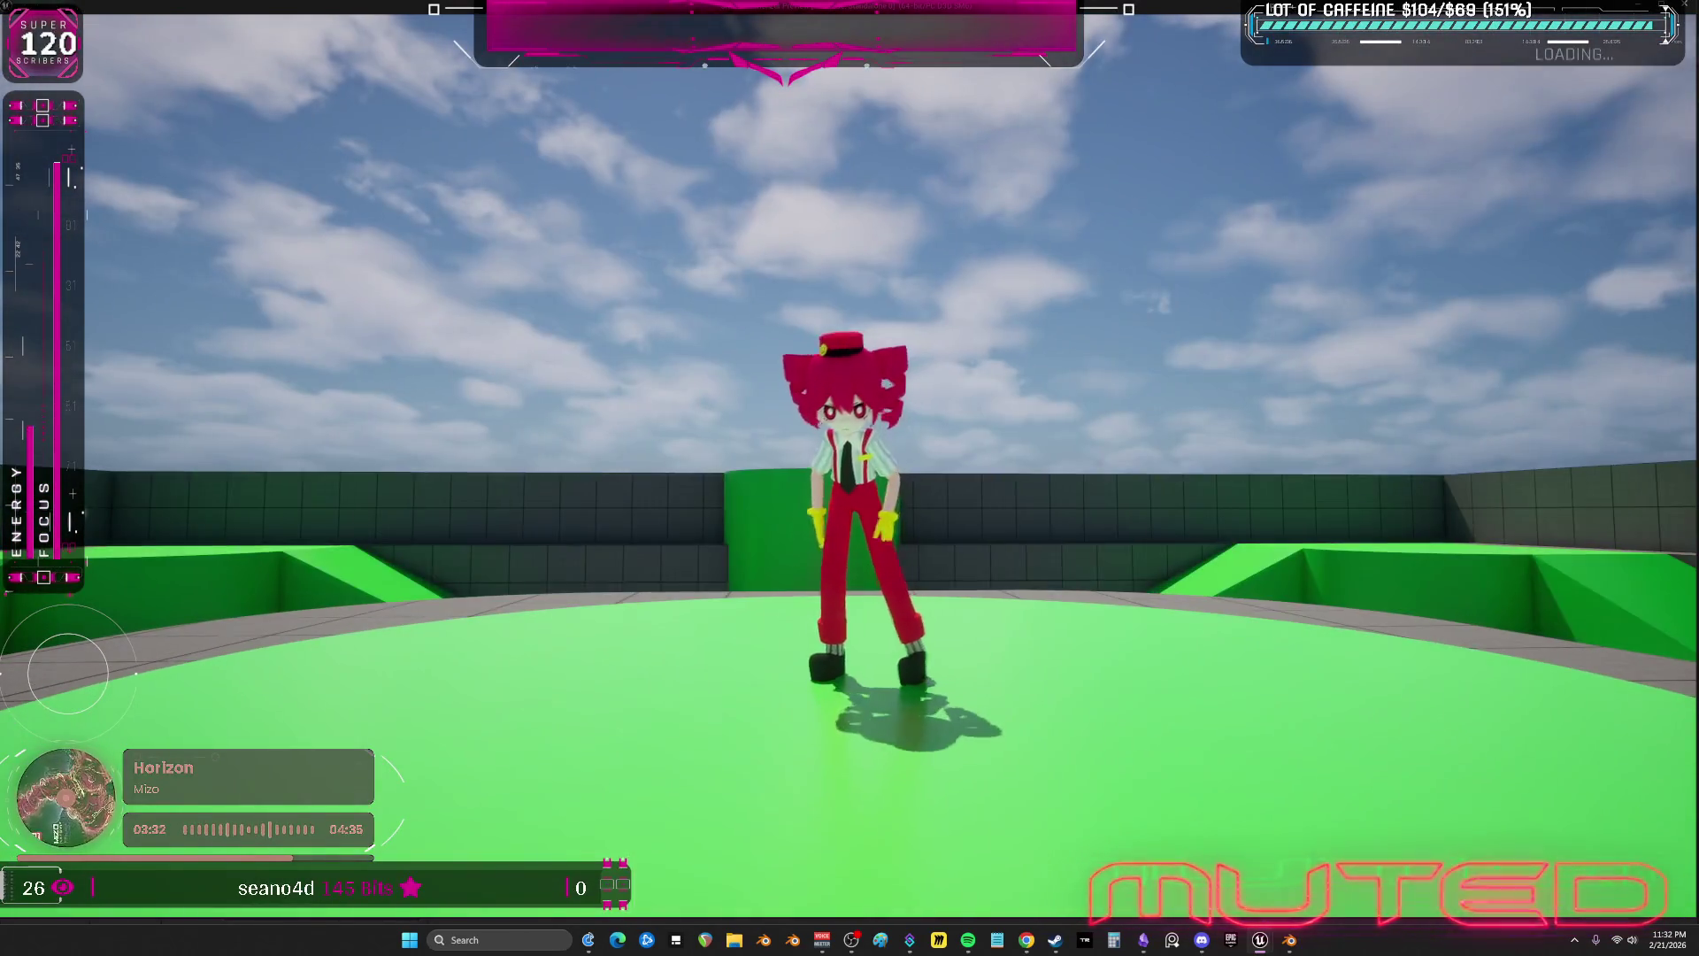
pyautogui.press('s')
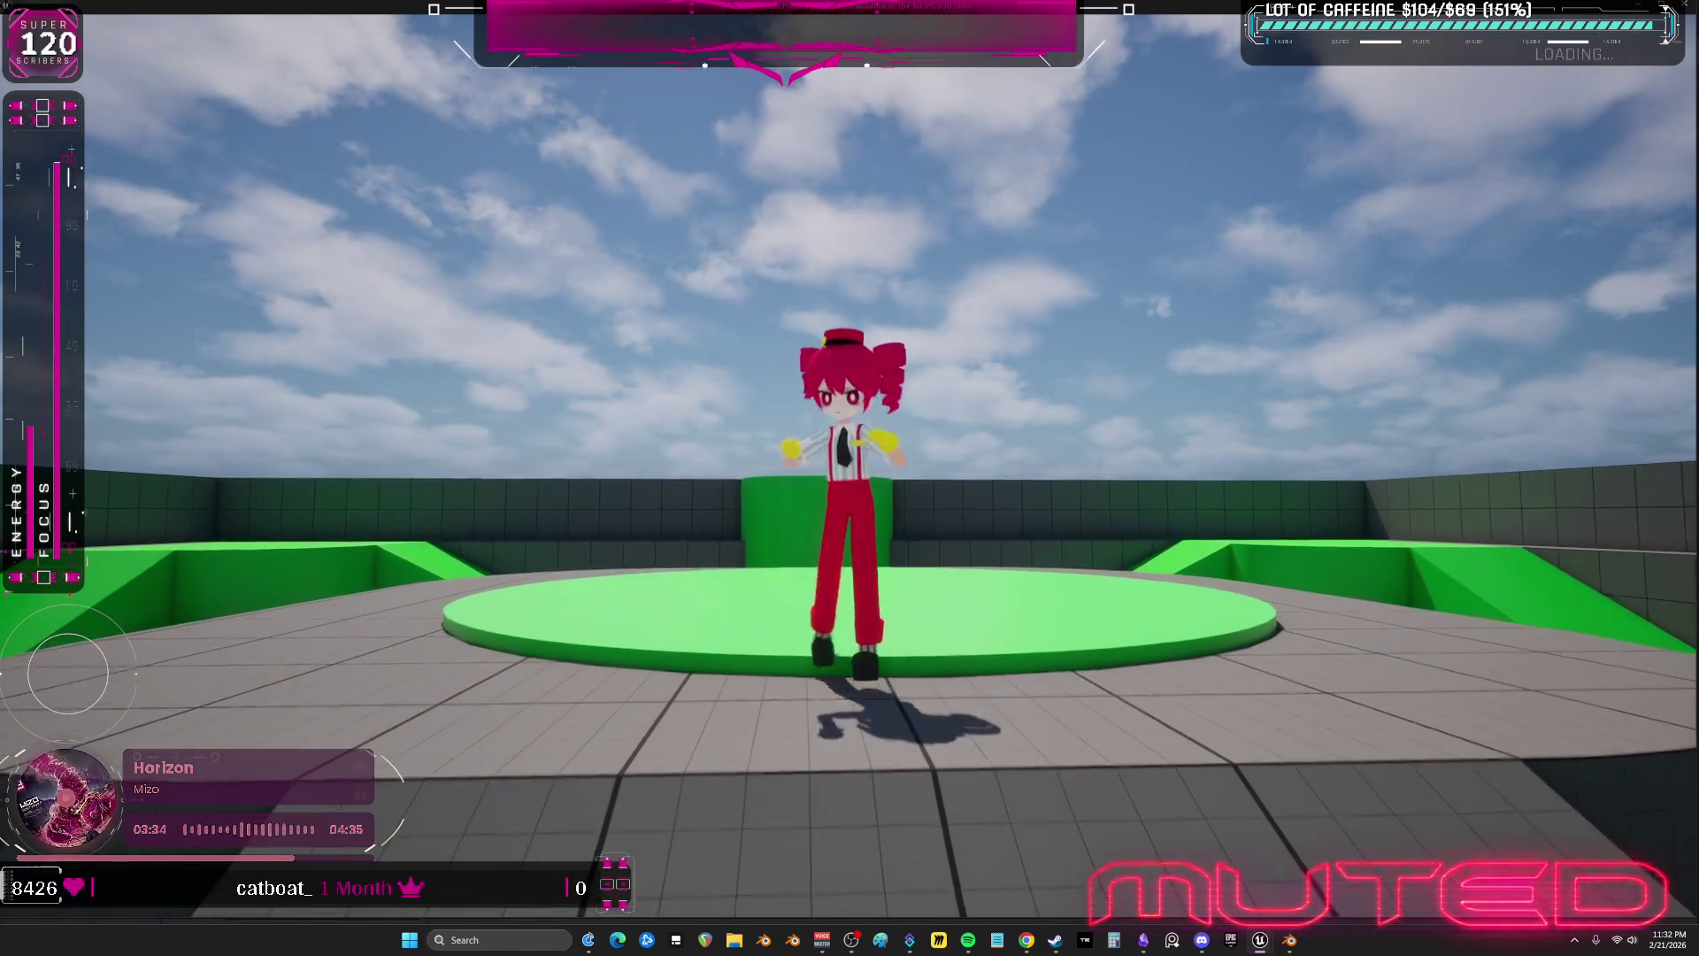
pyautogui.press('w')
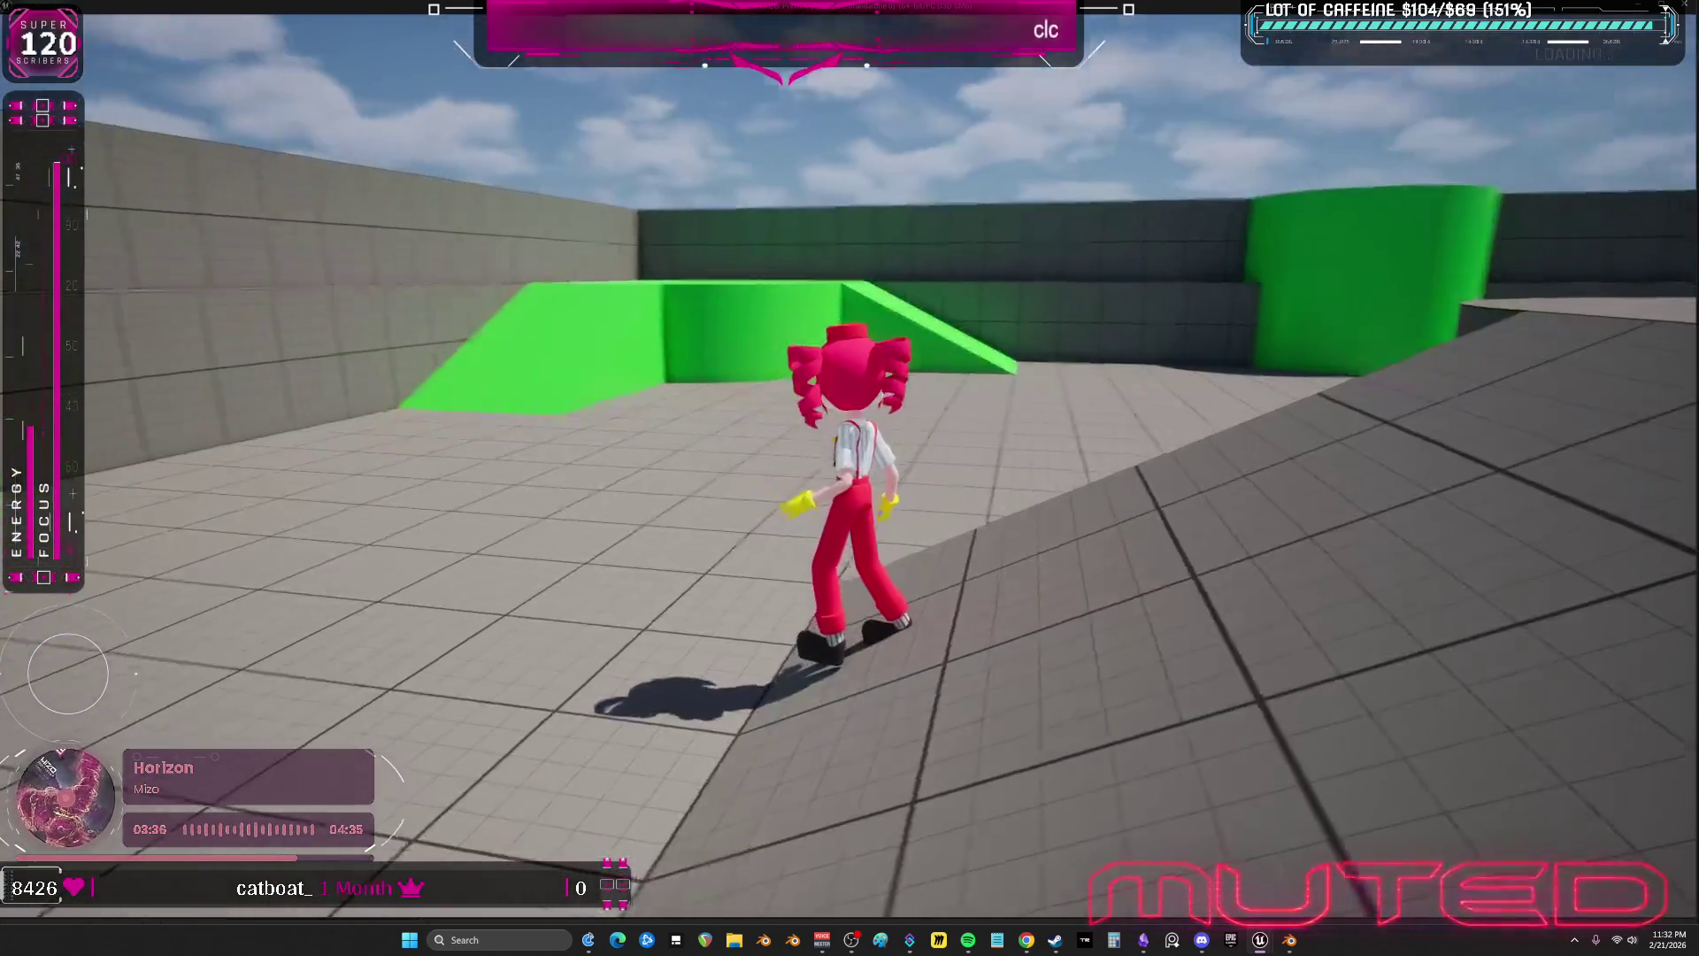
pyautogui.press('w')
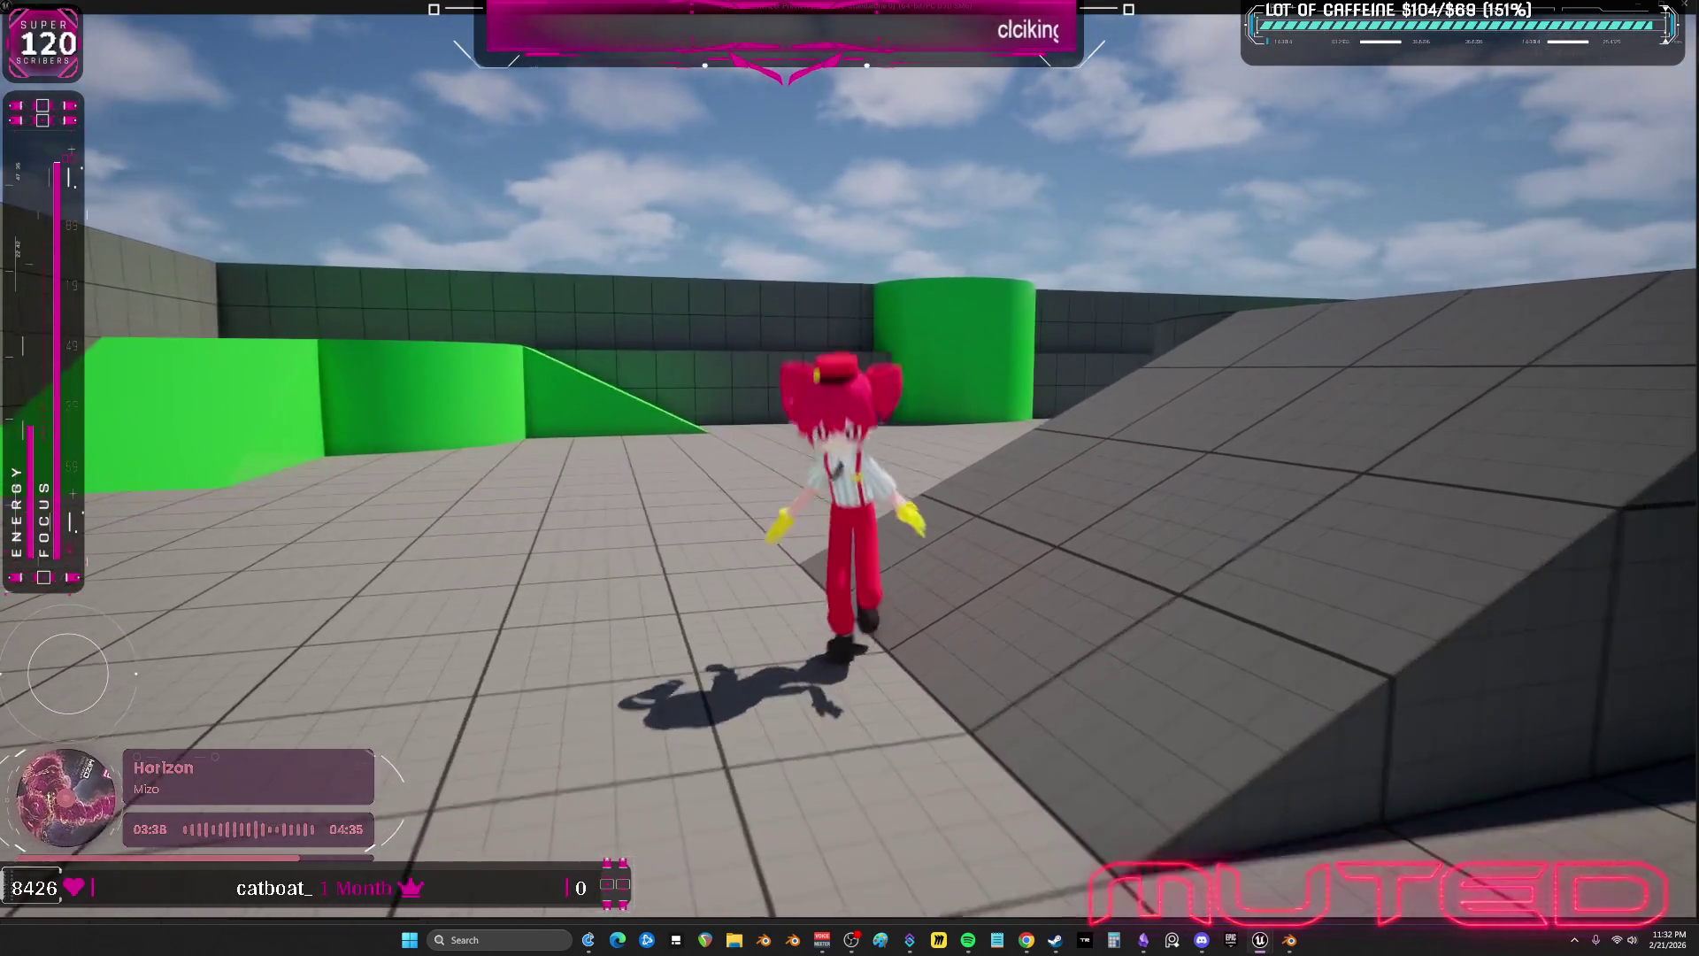
pyautogui.press('a')
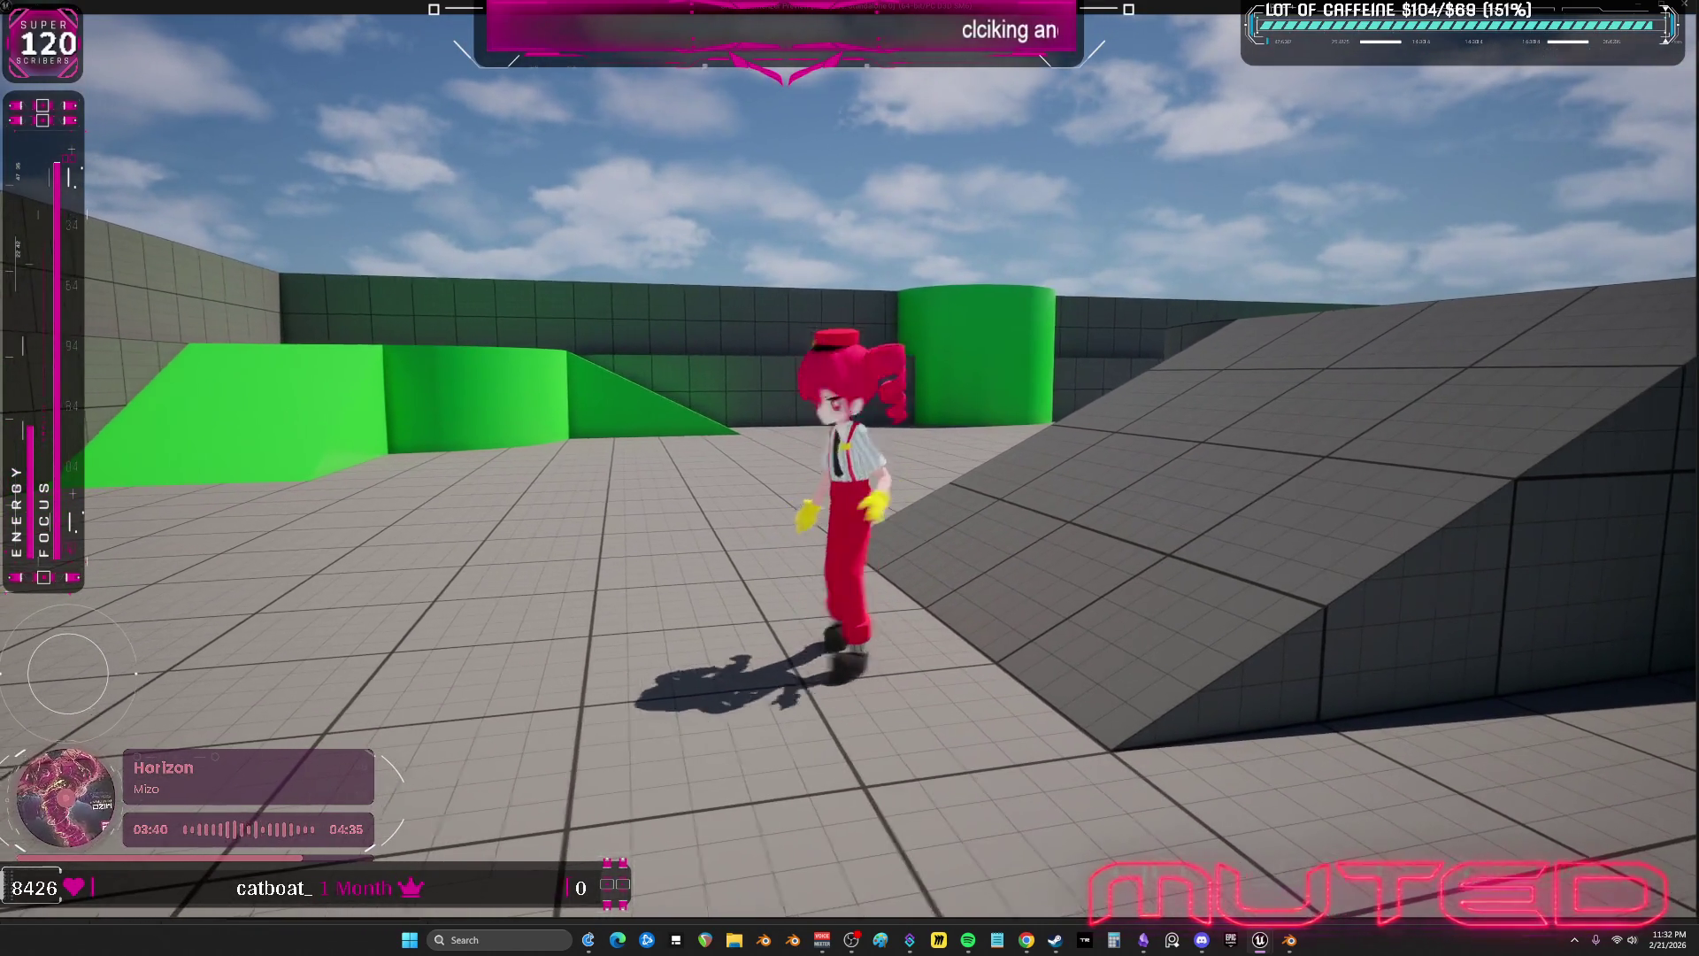
pyautogui.press('s')
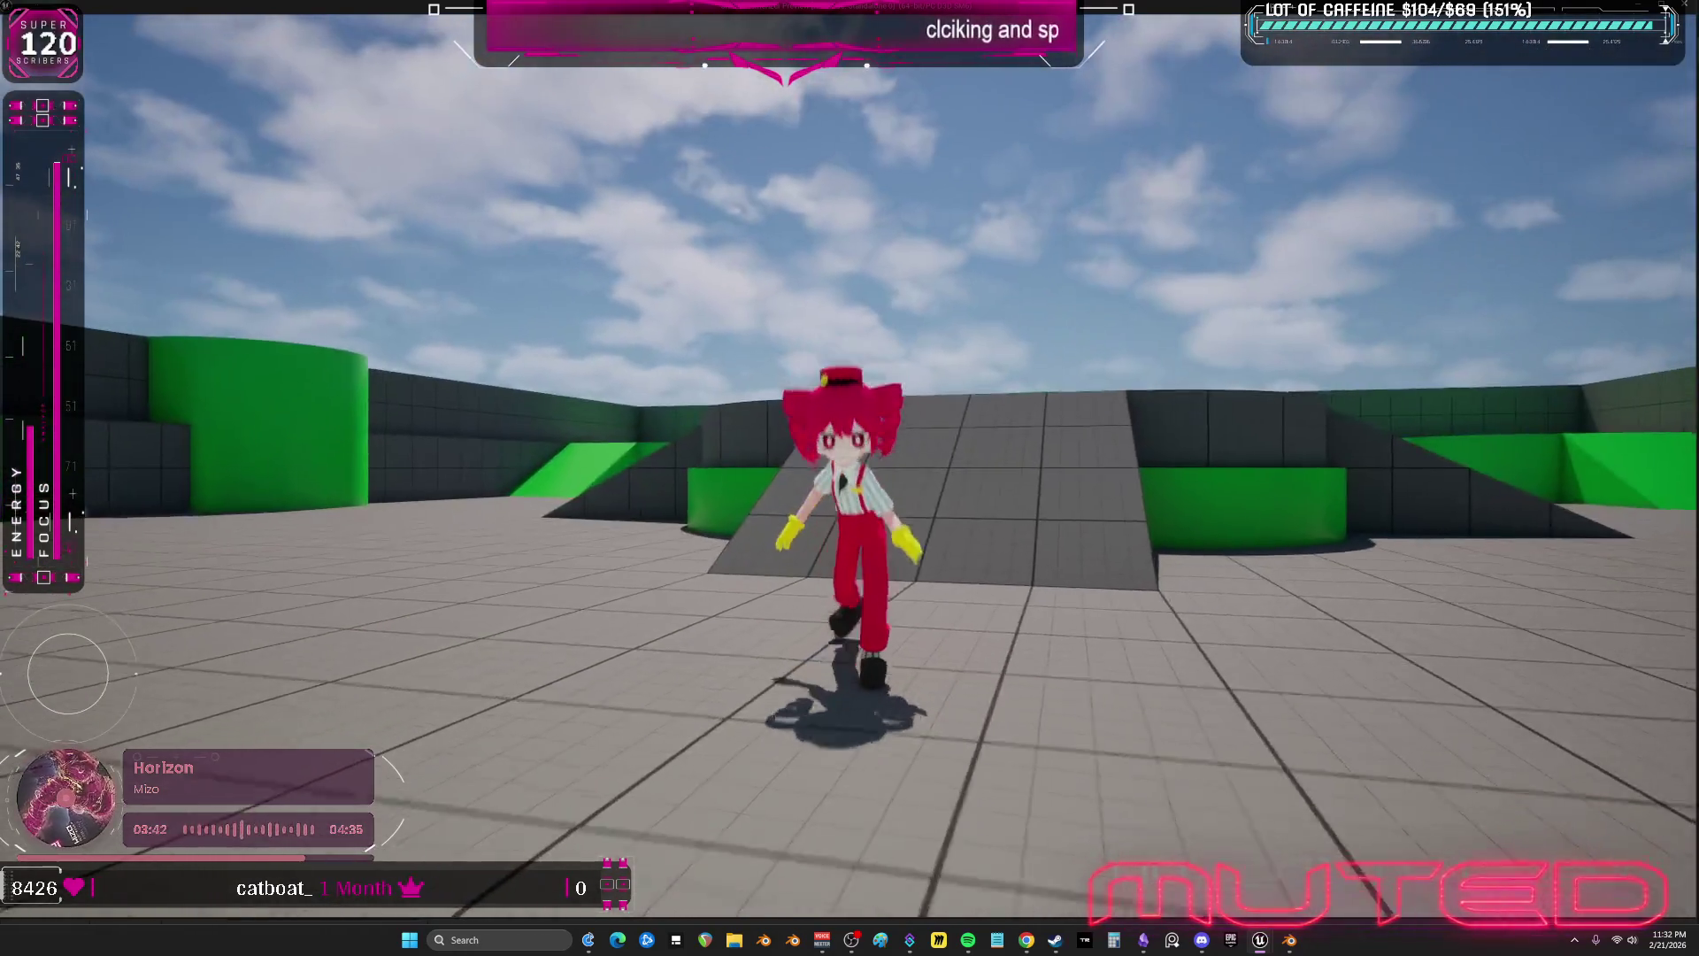
pyautogui.press('Escape')
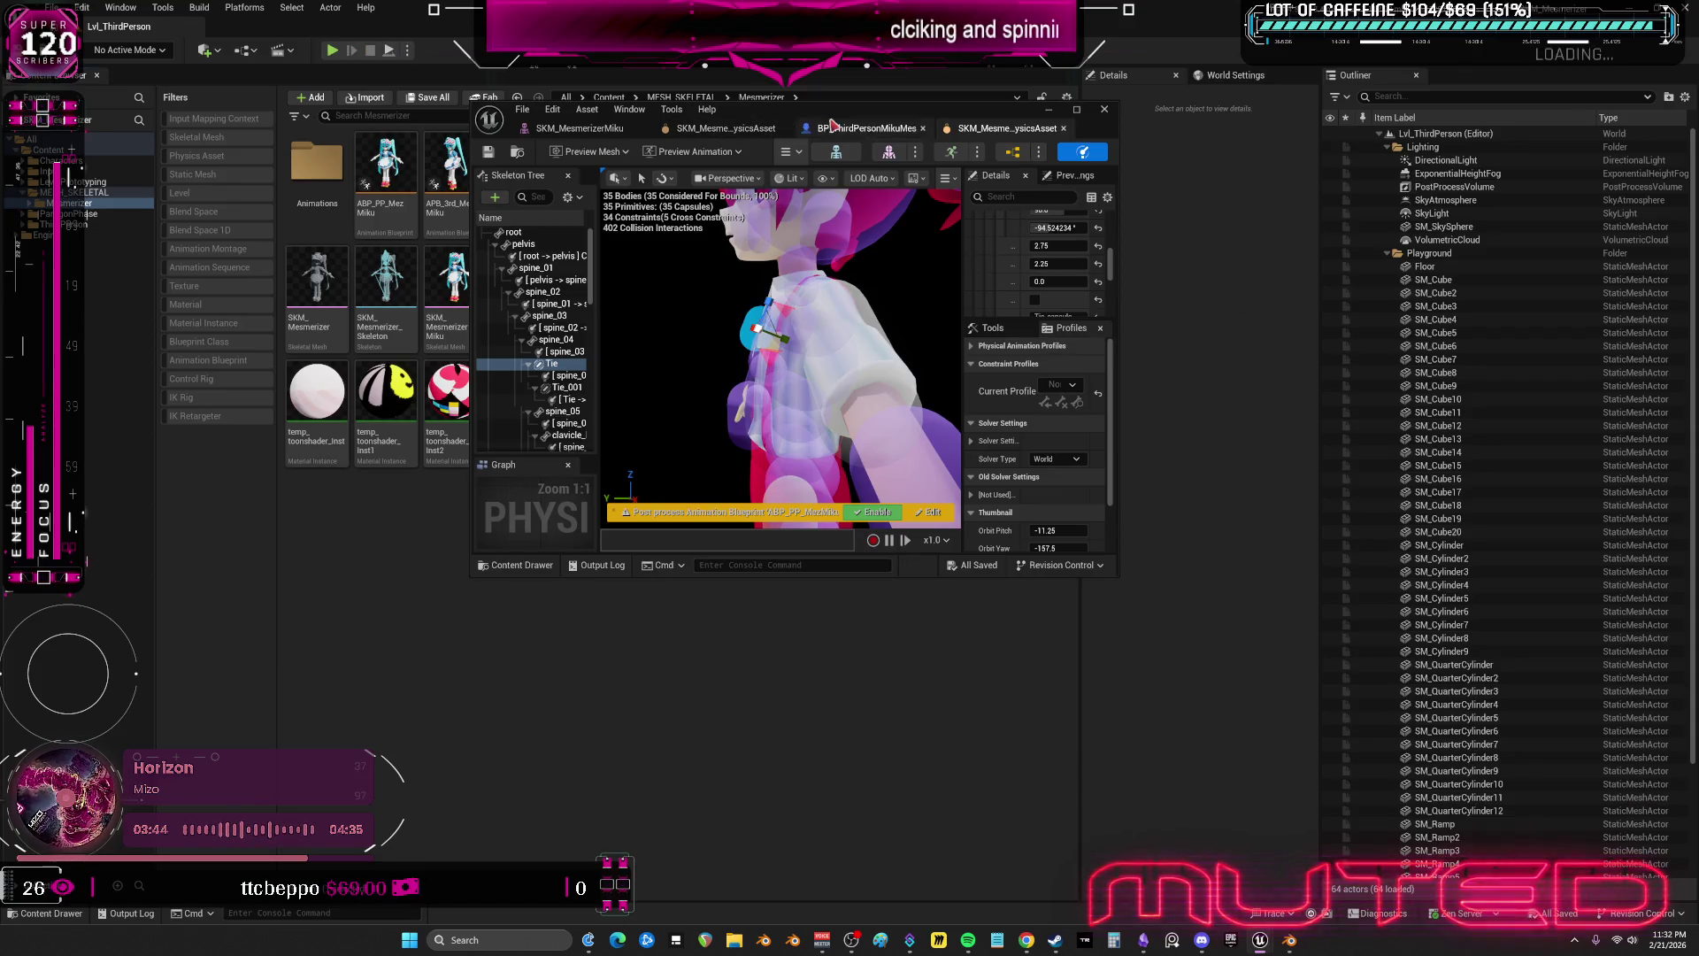
# - Enlarge the Tie_001 capsule to radius 8.25 and length 9.75
pyautogui.moveTo(832, 124); pyautogui.dragTo(784, 13)
pyautogui.moveTo(815, 478); pyautogui.dragTo(761, 478)
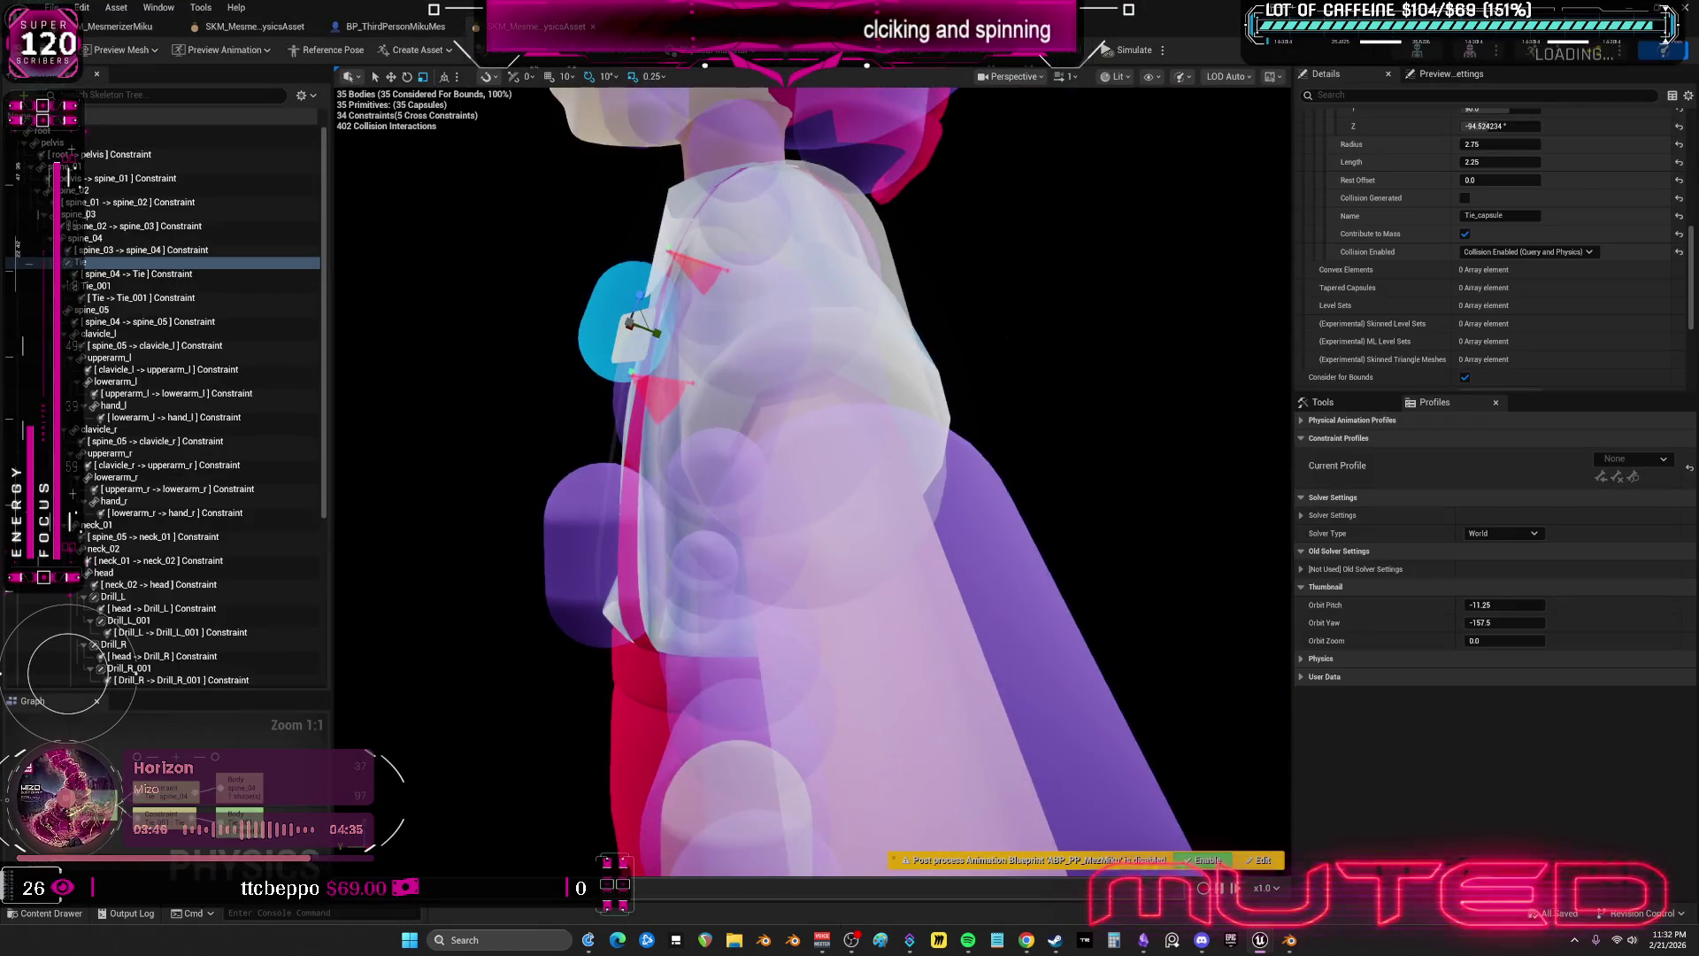
pyautogui.click(624, 556)
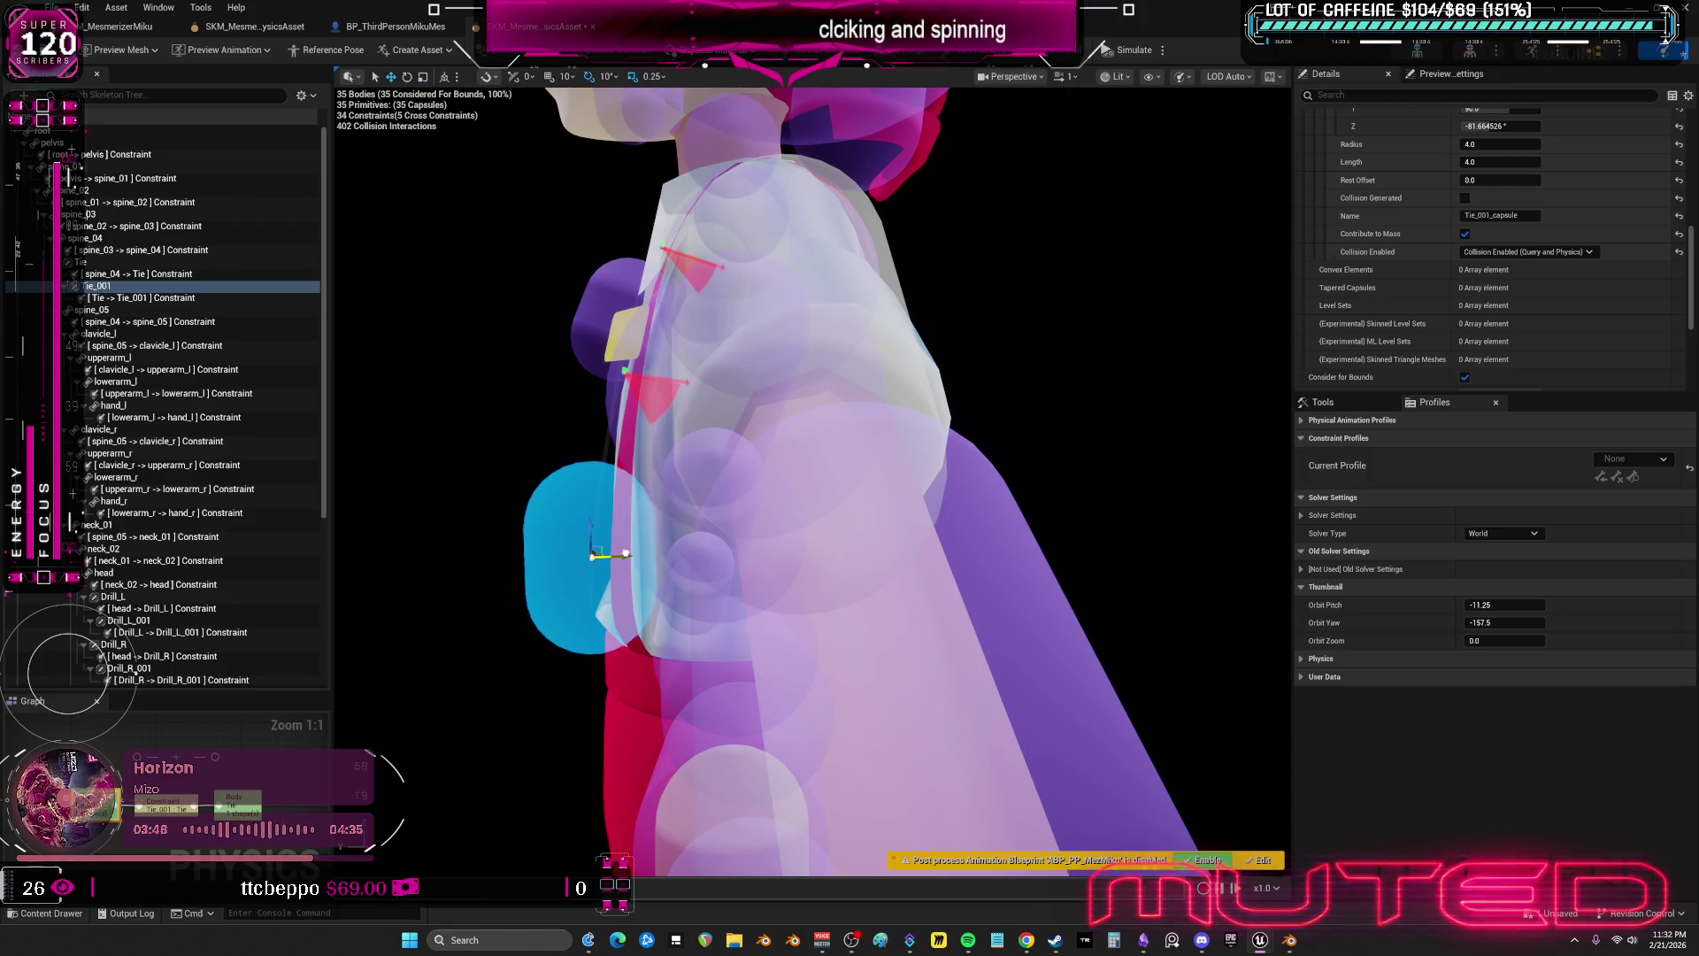
pyautogui.moveTo(612, 559)
pyautogui.mouseDown()
pyautogui.moveTo(534, 557)
pyautogui.moveTo(493, 702)
pyautogui.moveTo(761, 797)
pyautogui.moveTo(682, 440)
pyautogui.moveTo(871, 486)
pyautogui.mouseUp()
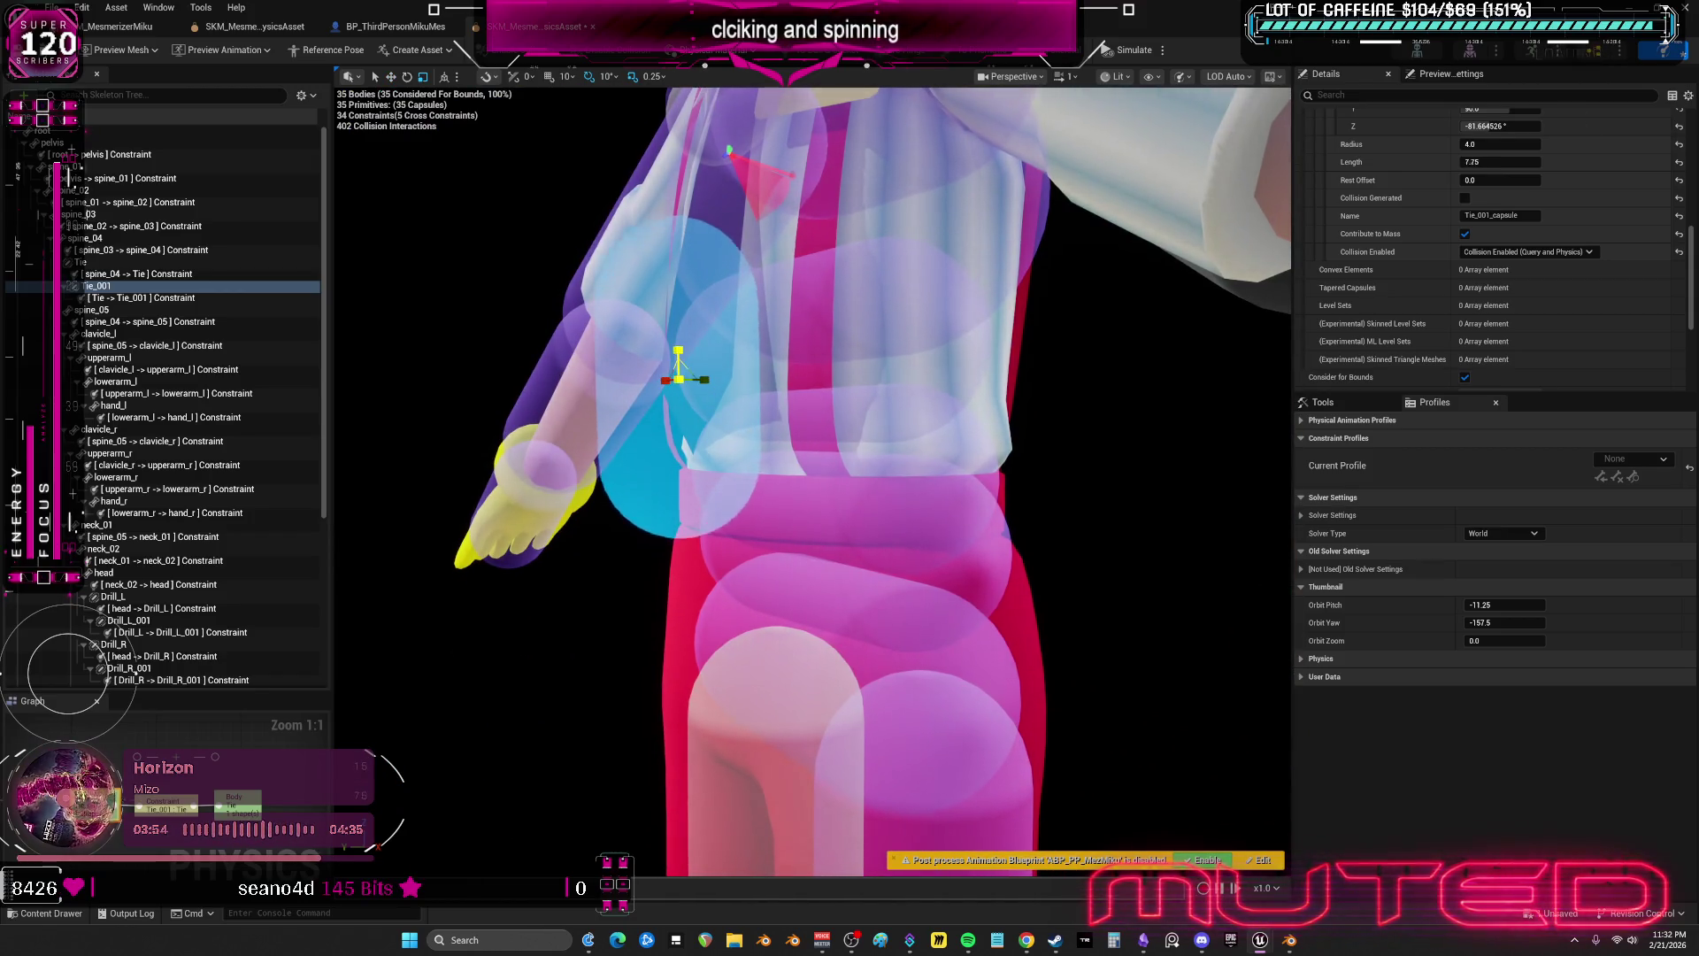
pyautogui.moveTo(699, 380); pyautogui.dragTo(699, 379)
# - Play-test the character walking forward to check the tie, then stop
pyautogui.press('super+Down')
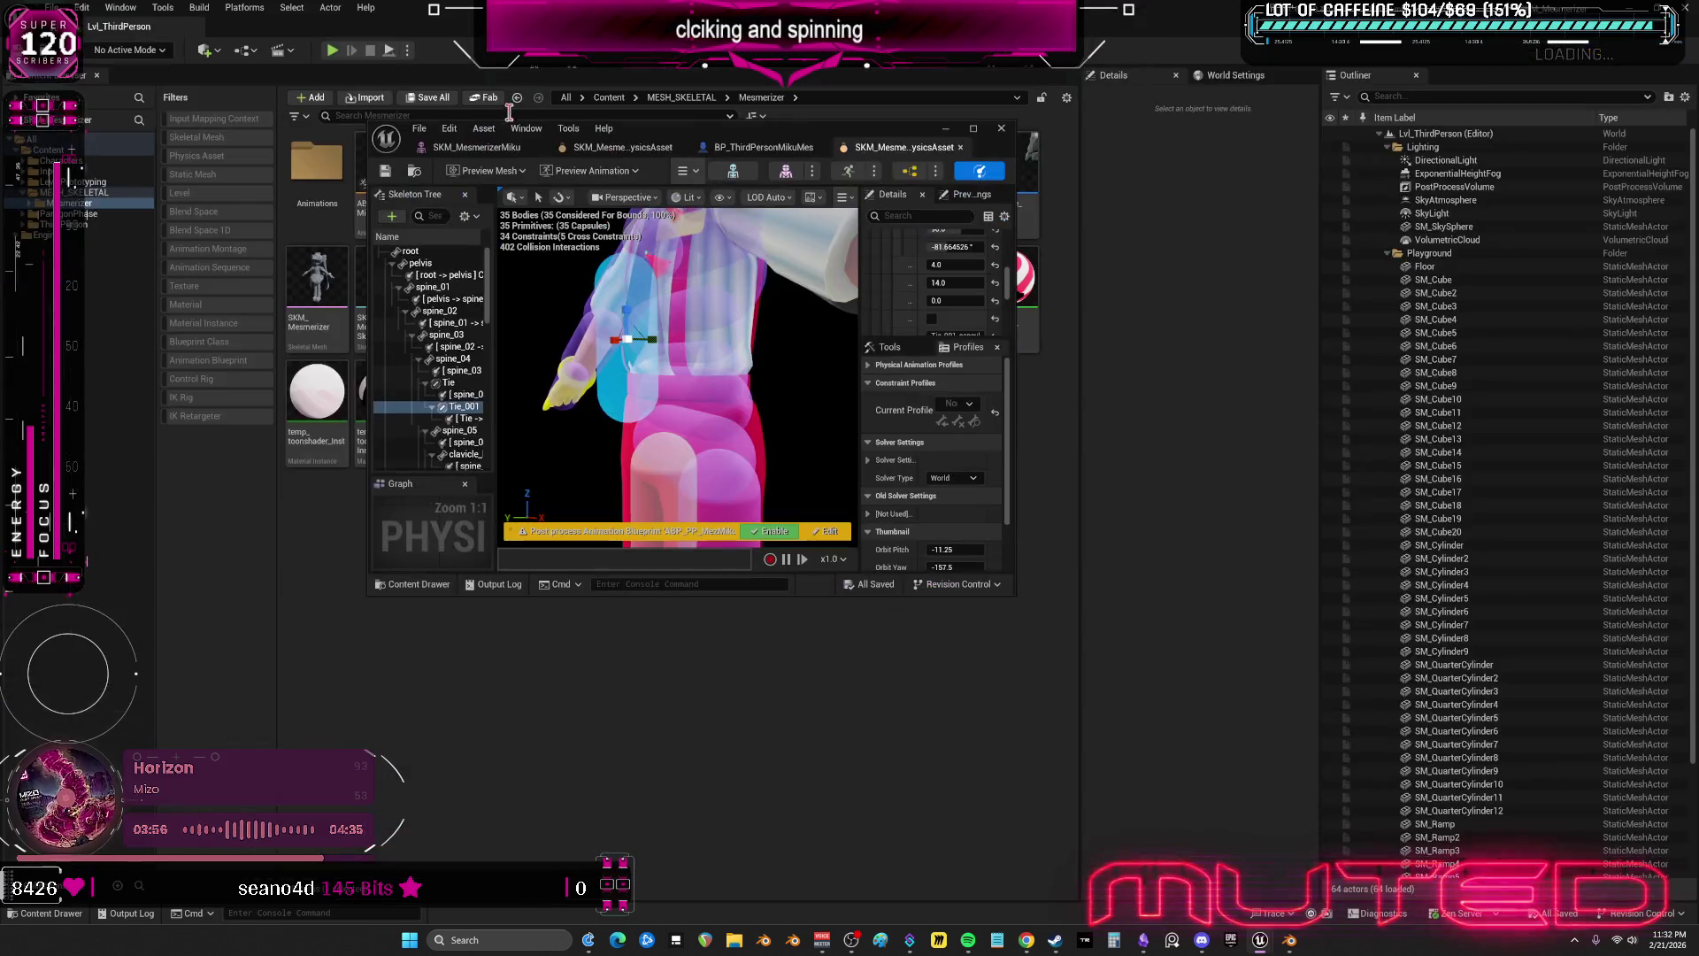
pyautogui.click(332, 52)
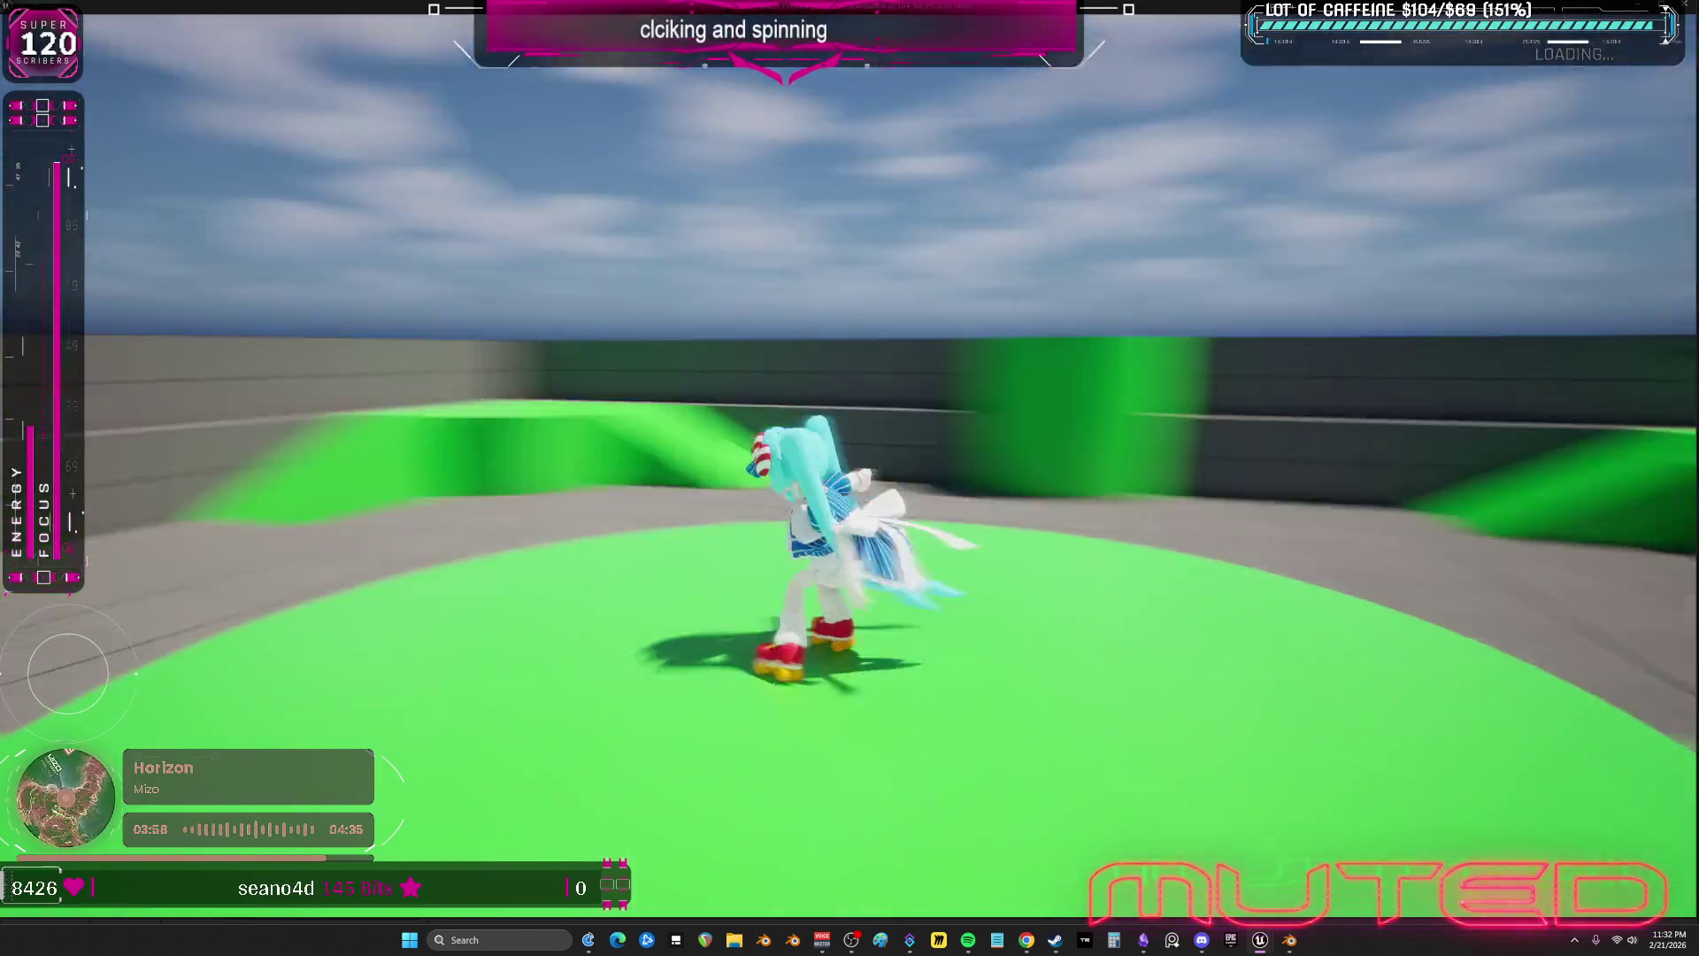
pyautogui.press('w')
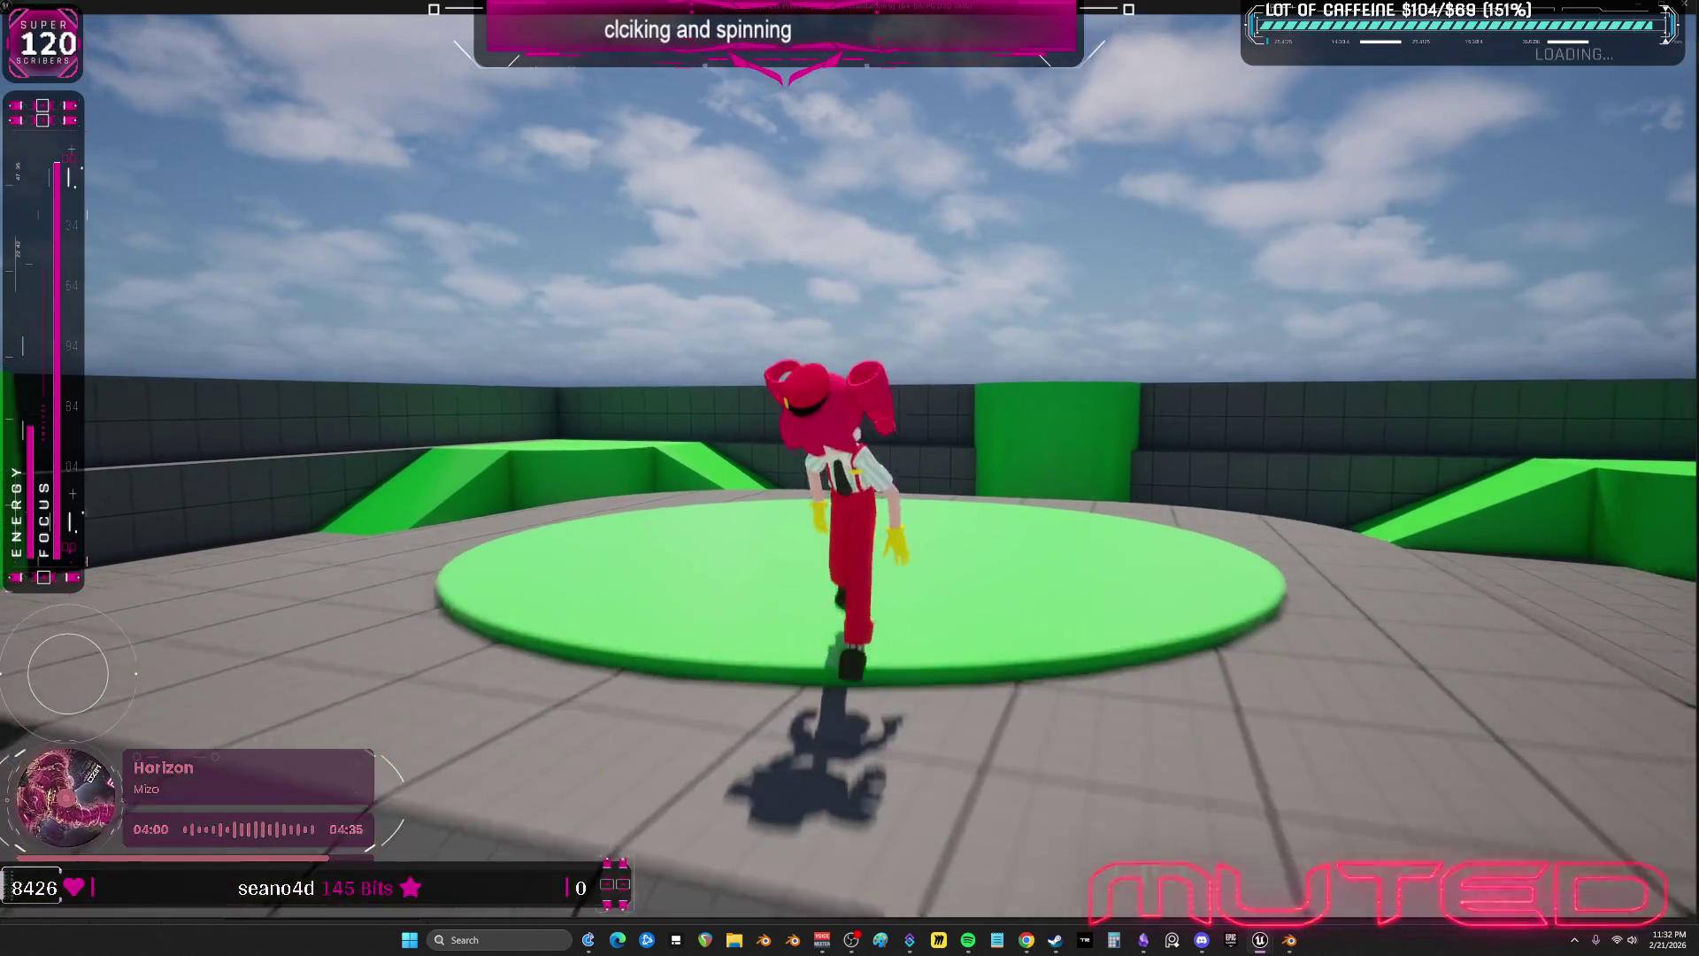
pyautogui.press('Escape')
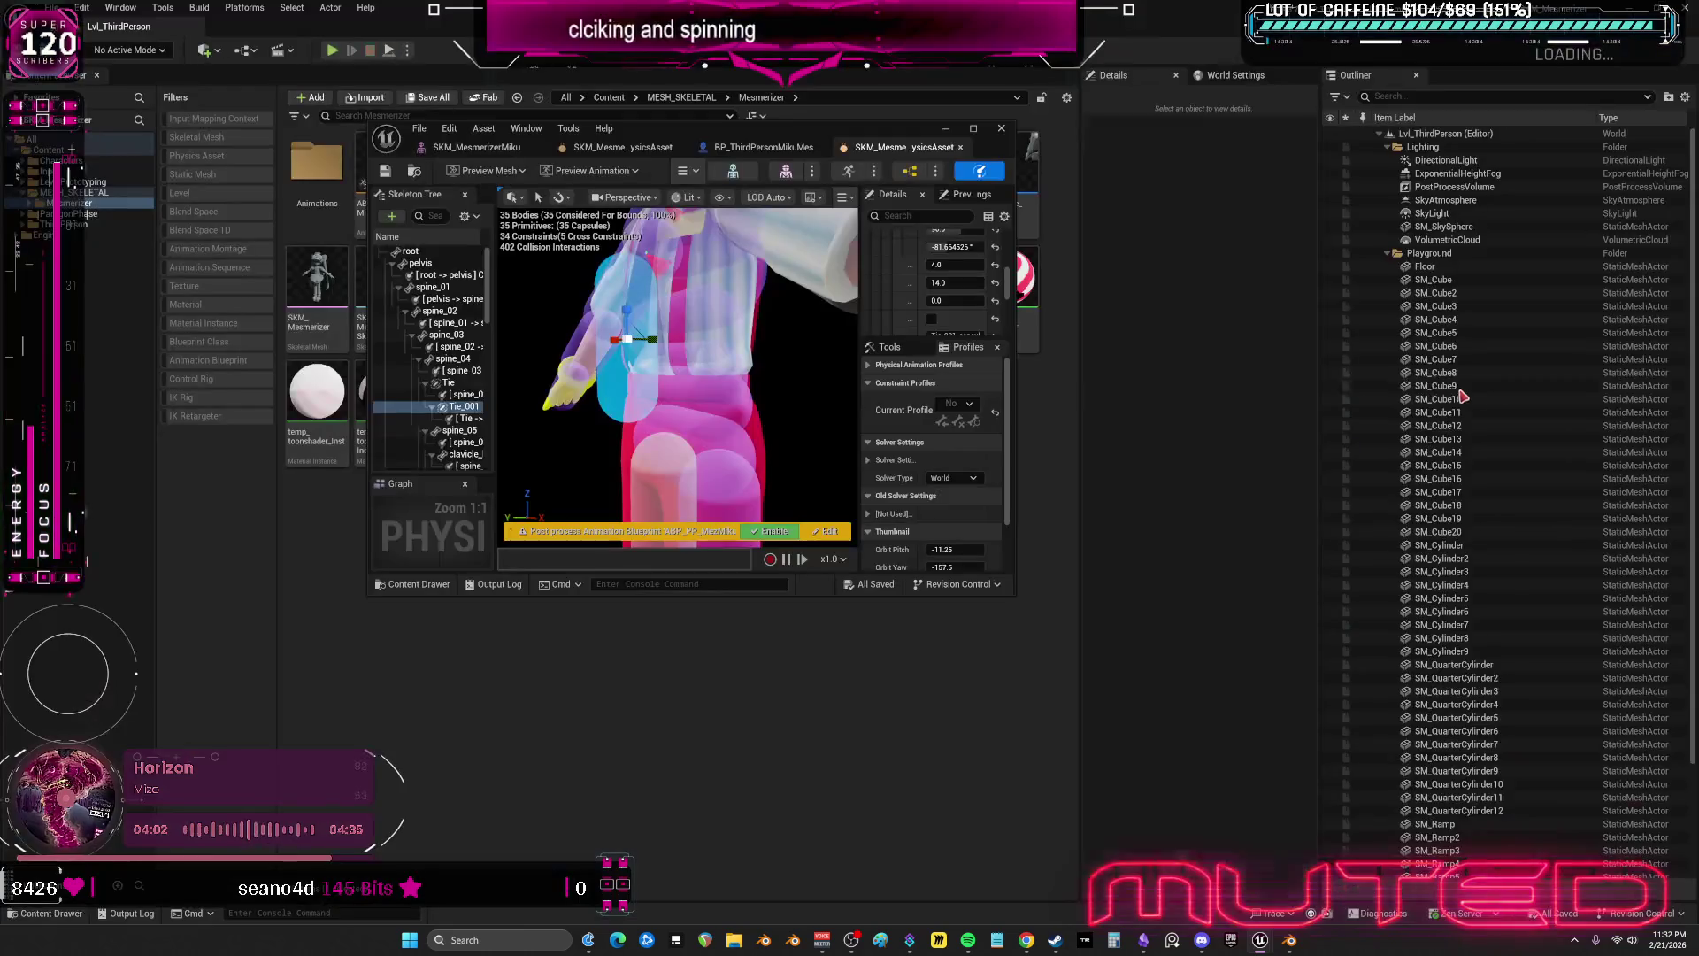
# - Shift the Tie_001 capsule to the left and run another play test
pyautogui.click(973, 129)
pyautogui.moveTo(783, 442)
pyautogui.mouseDown()
pyautogui.moveTo(735, 434)
pyautogui.moveTo(1023, 500)
pyautogui.mouseUp()
pyautogui.moveTo(793, 431)
pyautogui.mouseDown()
pyautogui.moveTo(532, 443)
pyautogui.moveTo(885, 457)
pyautogui.moveTo(748, 460)
pyautogui.moveTo(802, 462)
pyautogui.mouseUp()
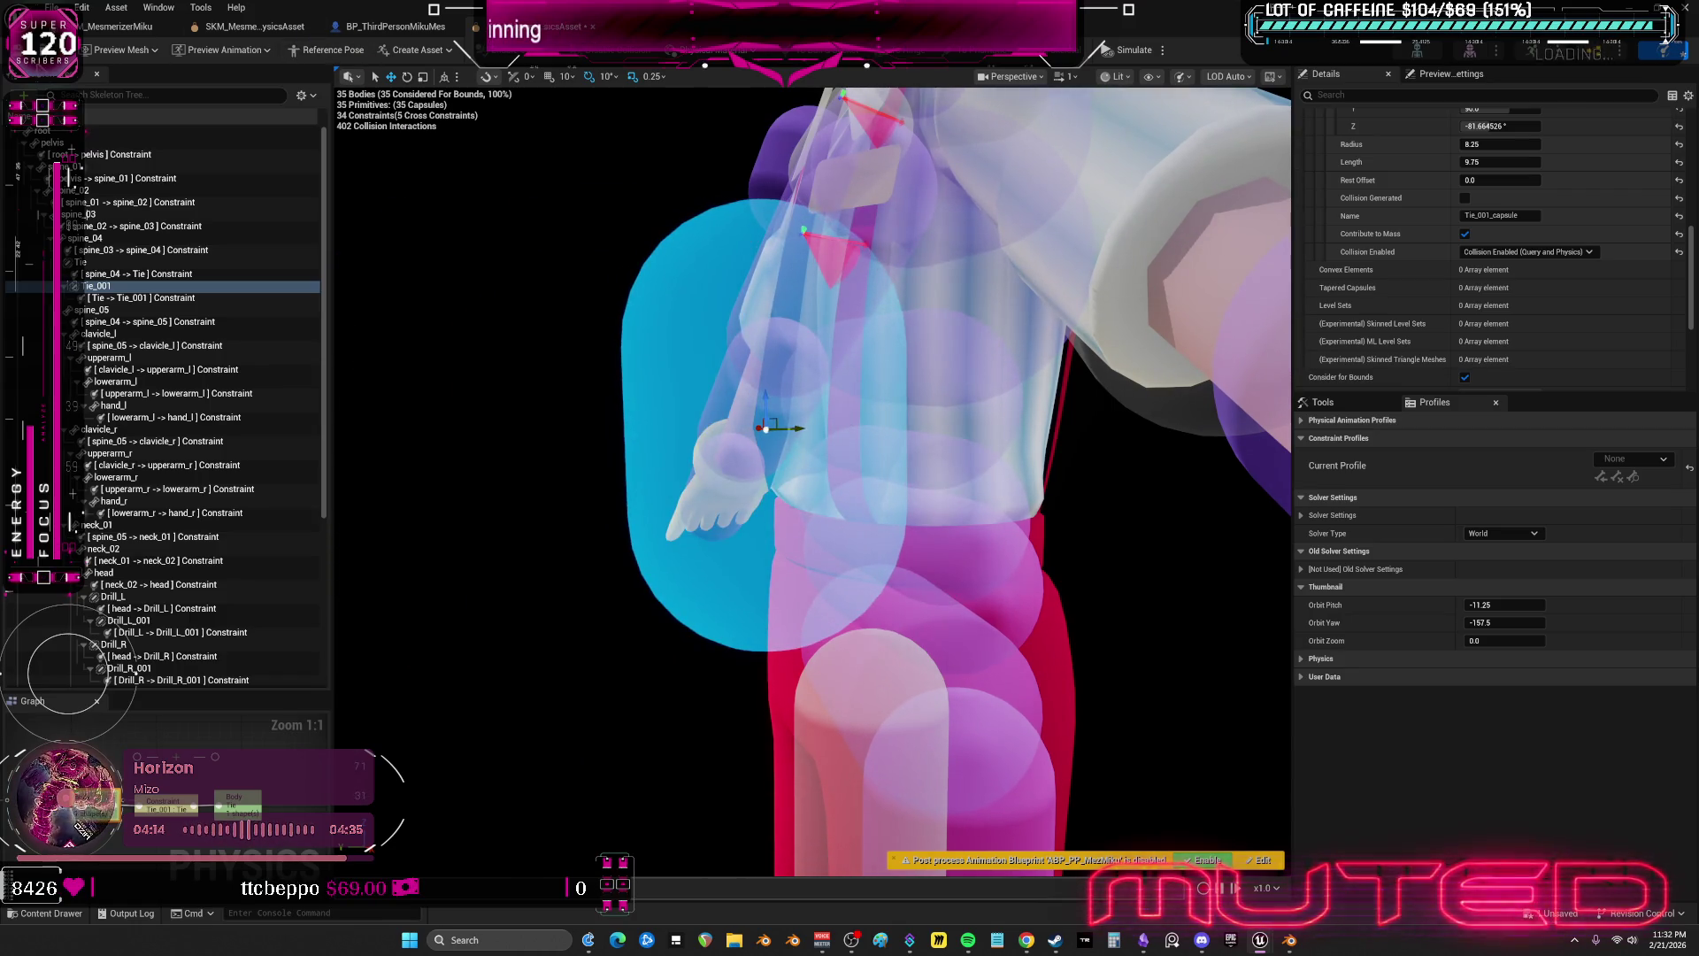
pyautogui.press('super+Down')
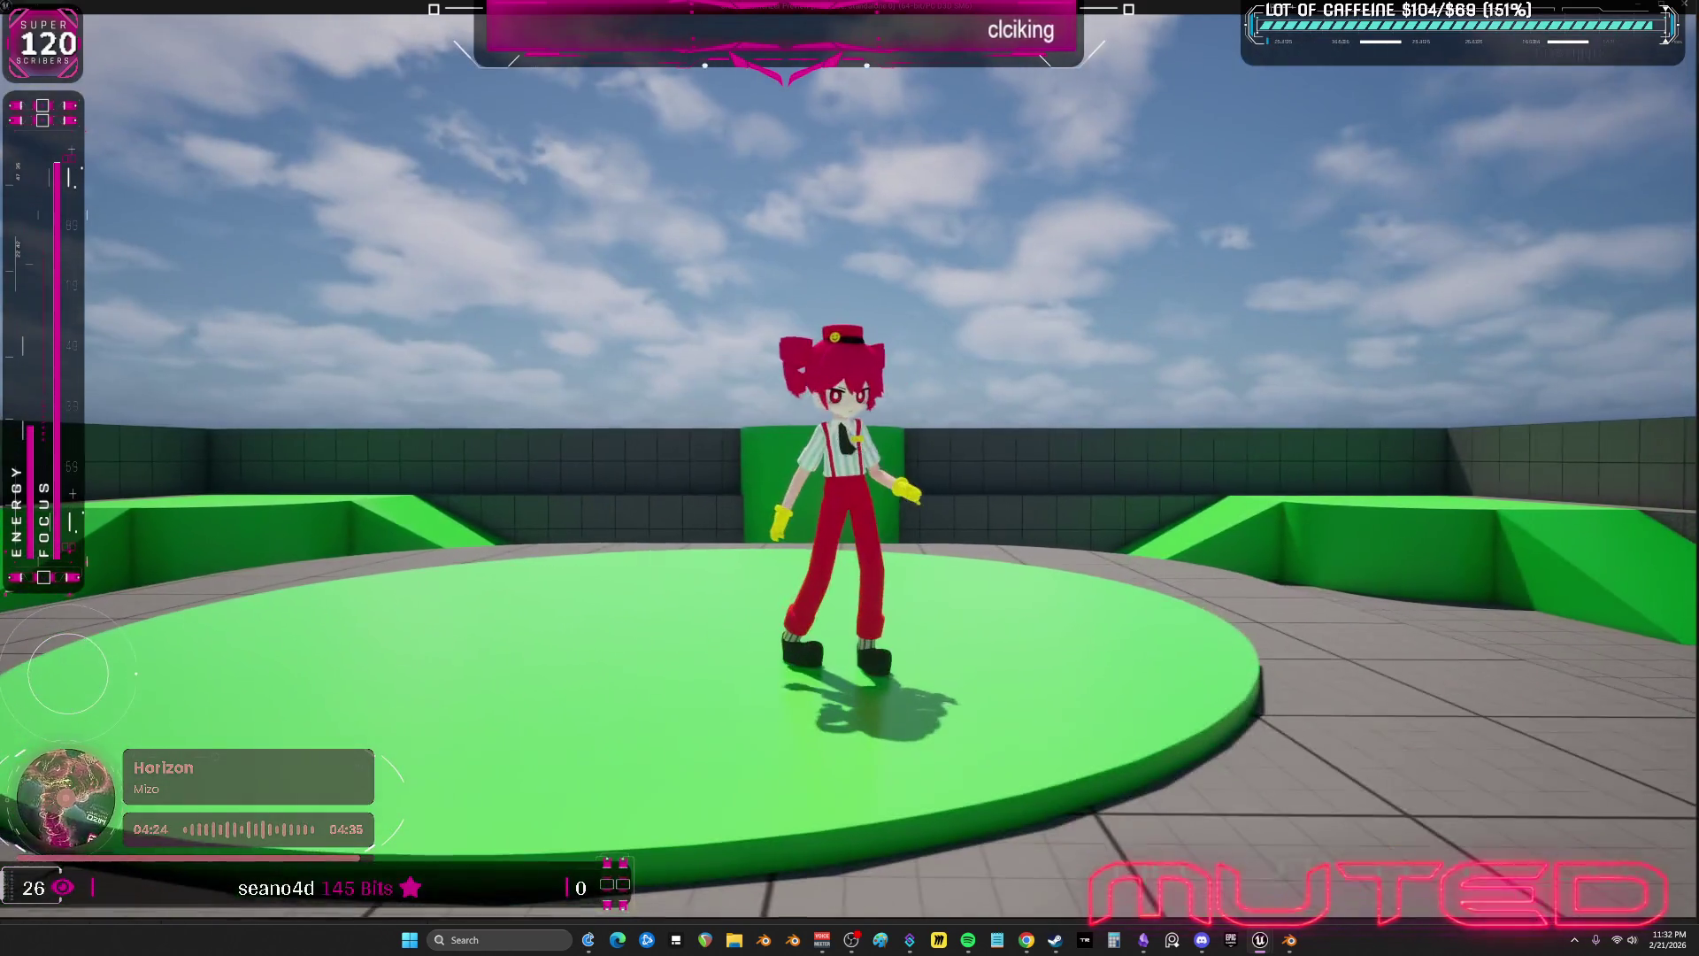
pyautogui.press('Escape')
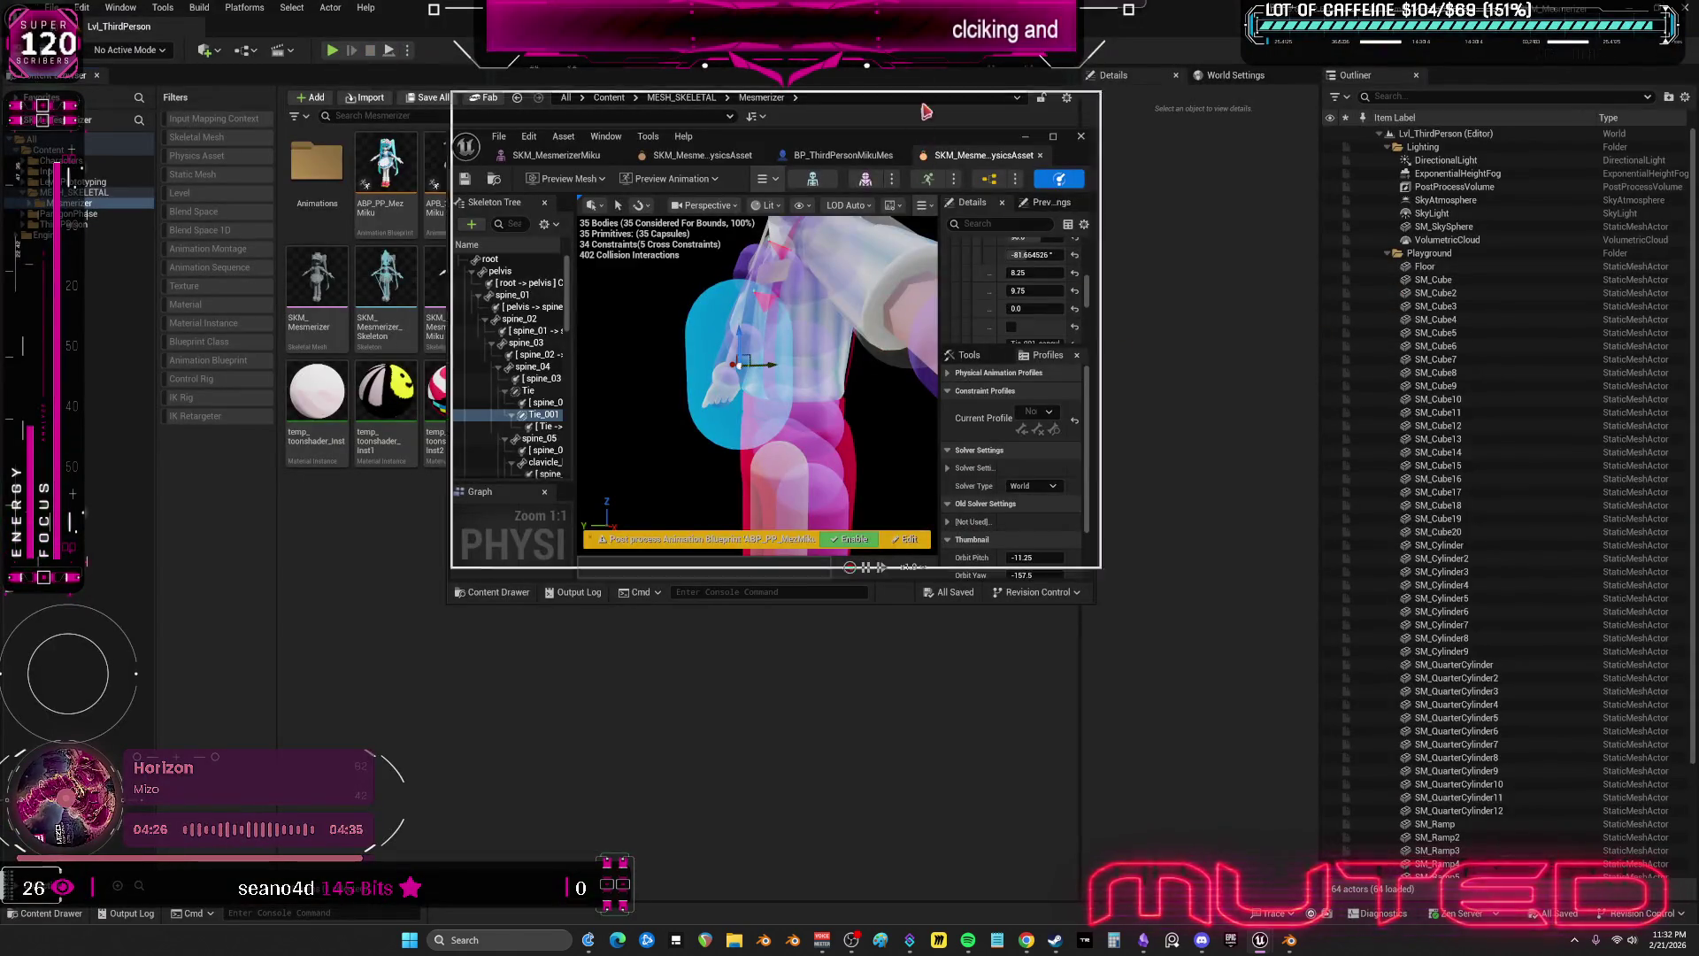
# - Select the Tie_001 body in the full-screen editor and shrink its capsule to a thin shape
pyautogui.click(1052, 136)
pyautogui.moveTo(778, 433); pyautogui.dragTo(422, 393)
pyautogui.click(680, 330)
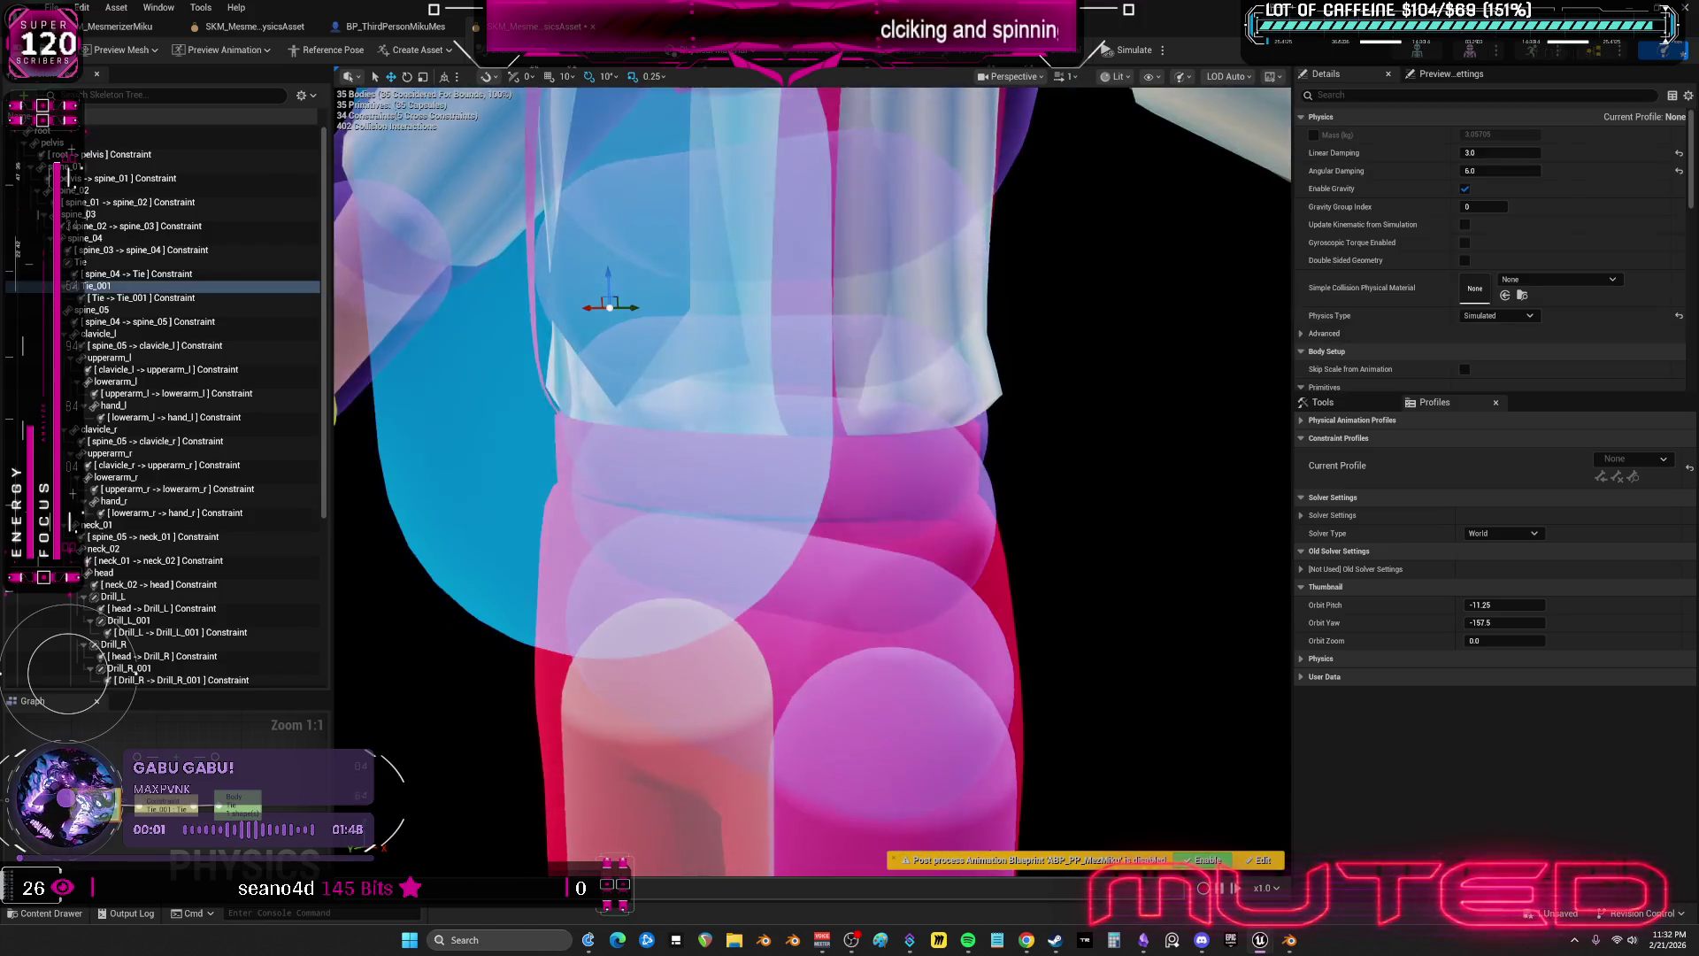
pyautogui.moveTo(667, 317)
pyautogui.mouseDown()
pyautogui.moveTo(644, 321)
pyautogui.moveTo(821, 192)
pyautogui.mouseUp()
pyautogui.scroll(-5, 1505, 301)
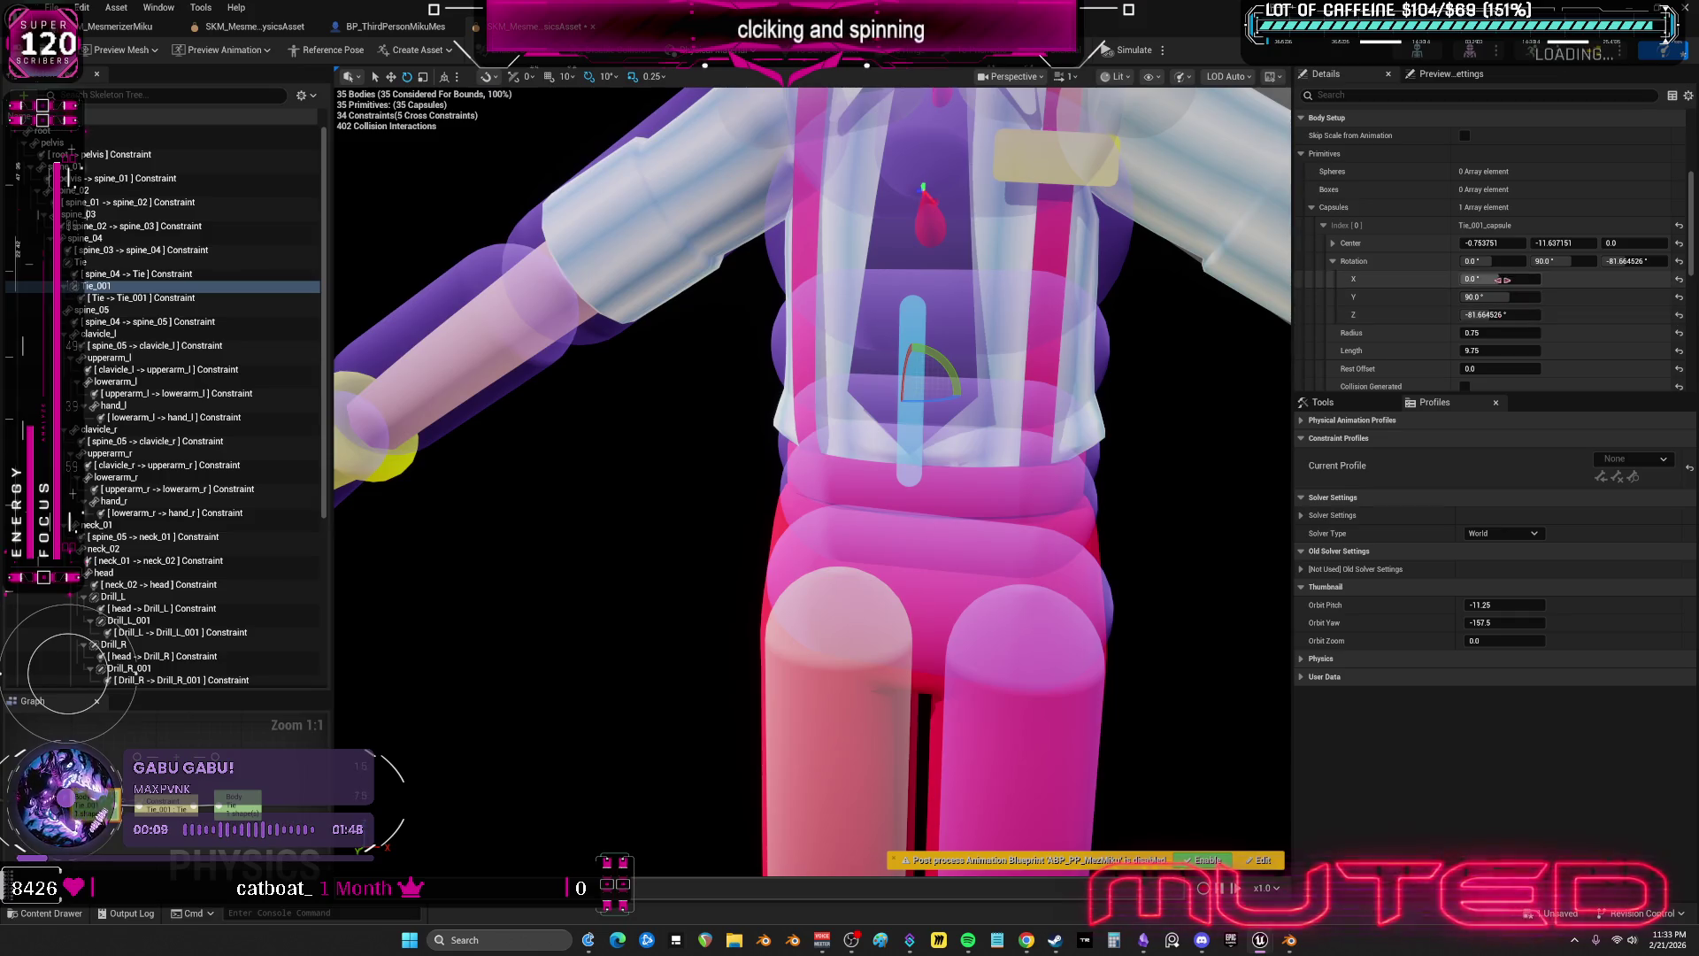
# - Zero the Tie_001 capsule's X, Y and Z rotation in Details > Primitives > Capsules
pyautogui.click(1521, 262)
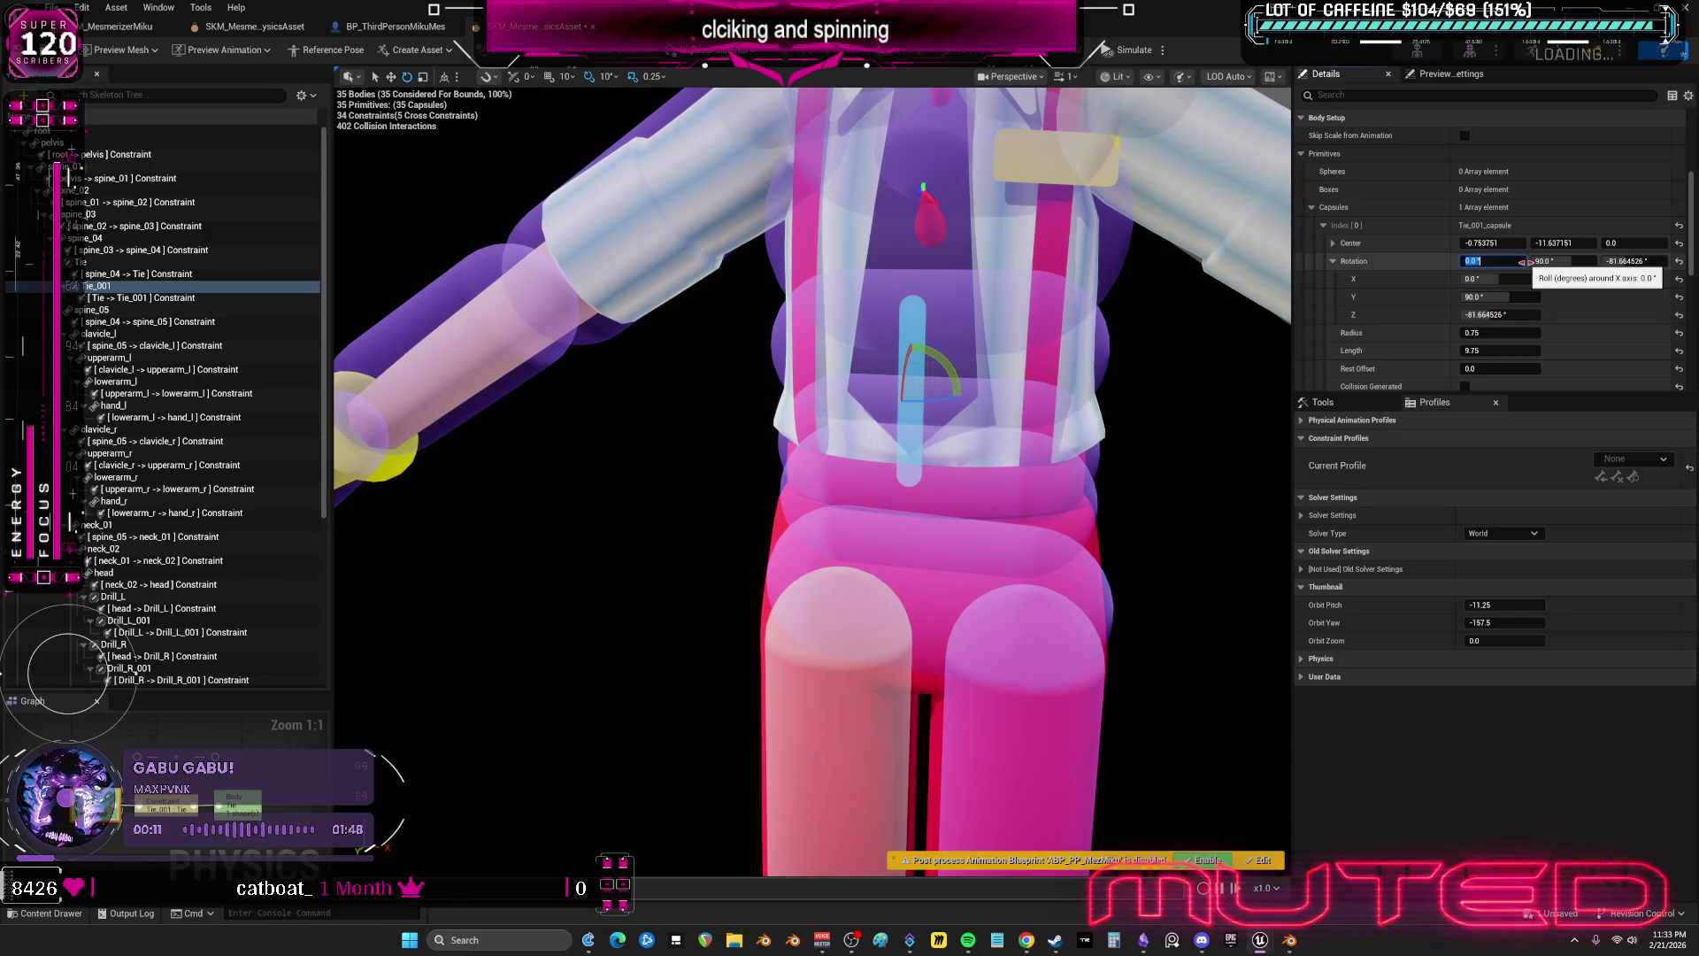
pyautogui.write('90')
pyautogui.press('Return')
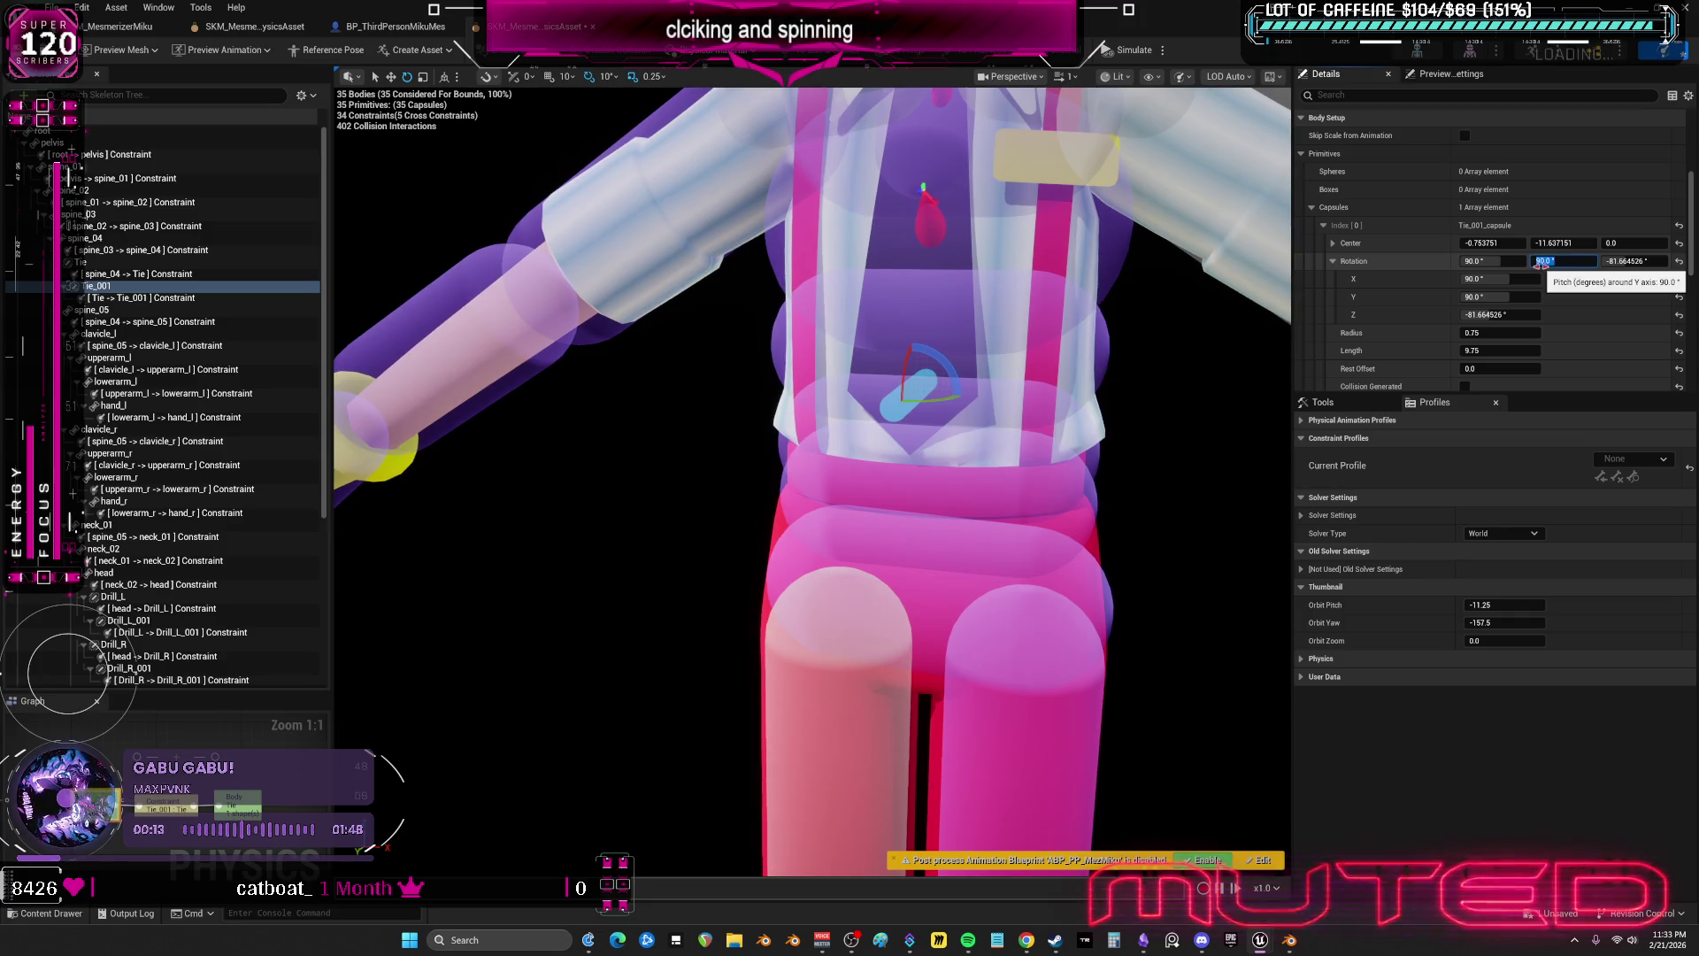
pyautogui.click(1633, 261)
pyautogui.write('0')
pyautogui.press('Return')
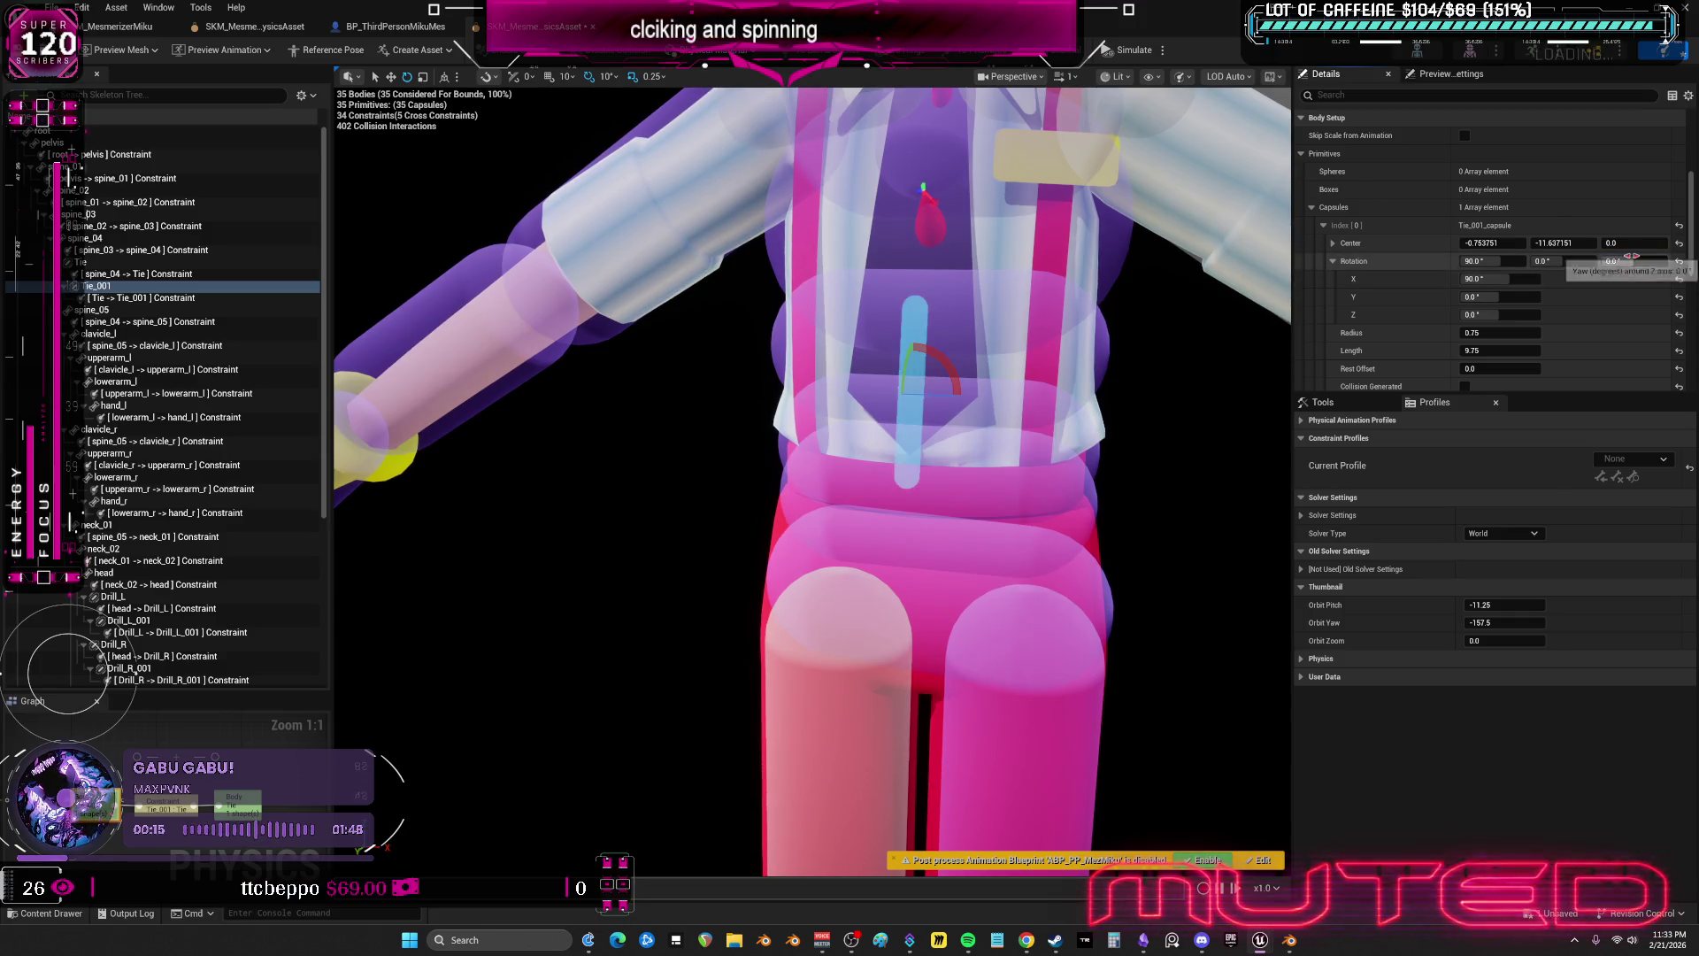
pyautogui.click(1505, 279)
pyautogui.write('0')
pyautogui.press('Return')
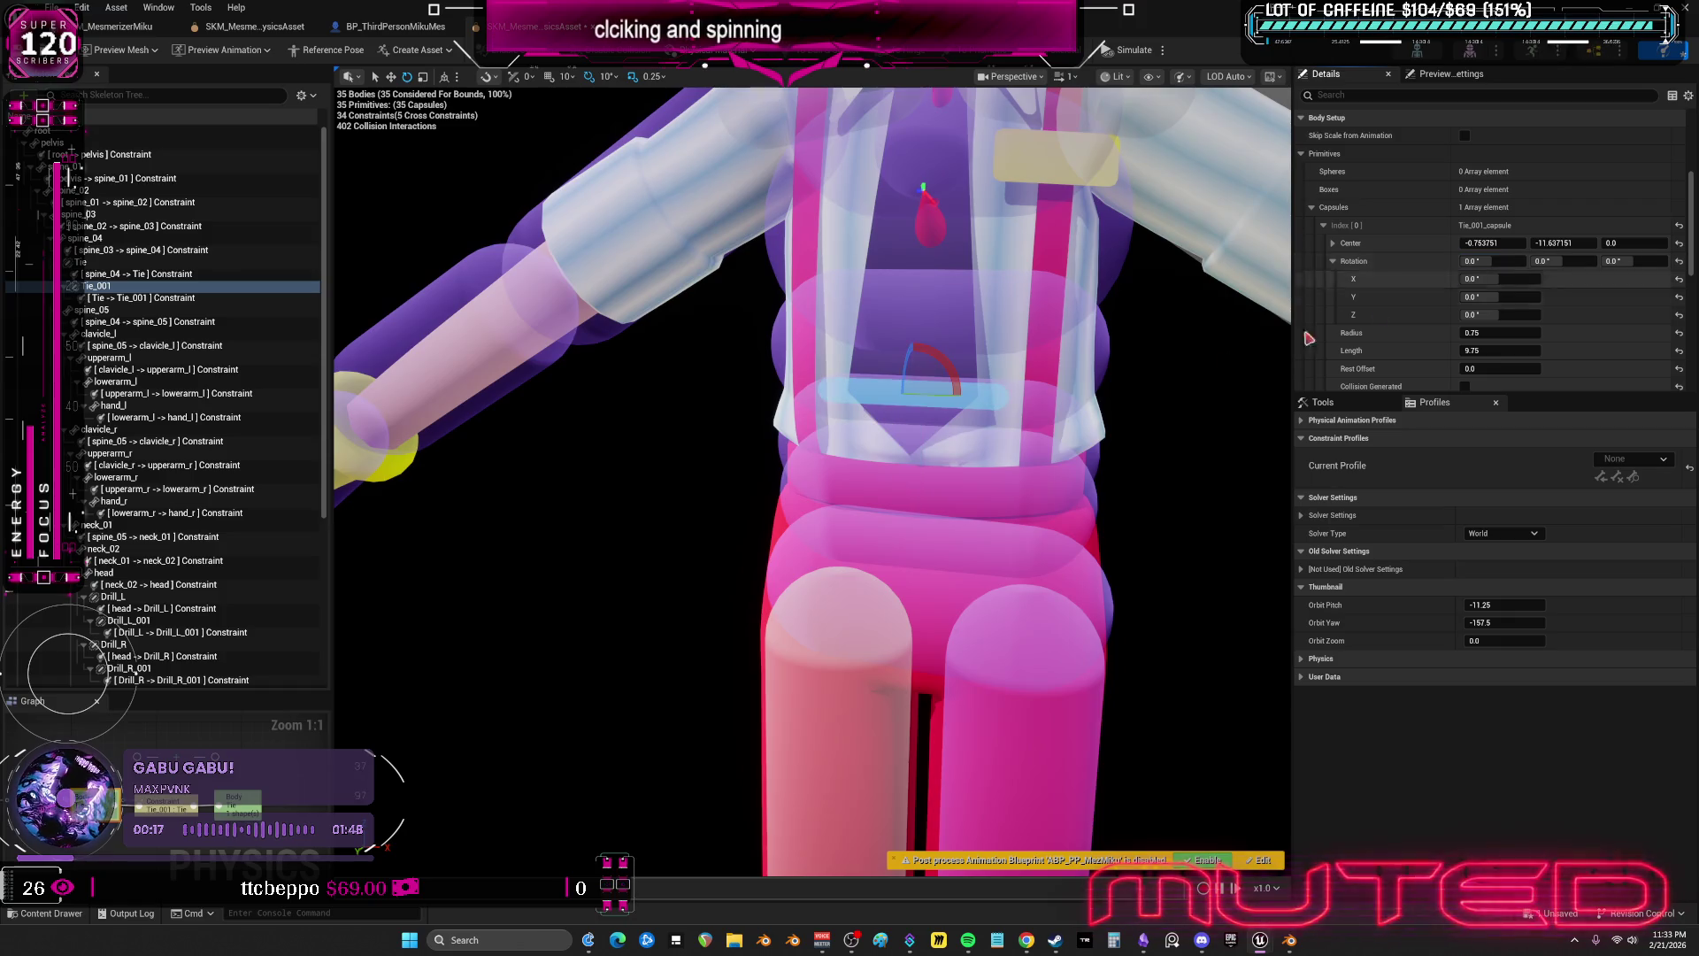
# - Resize the Tie_001 capsule to radius 2.5 and length 9.75, then select the Tie–Tie_001 constraint
pyautogui.press('w')
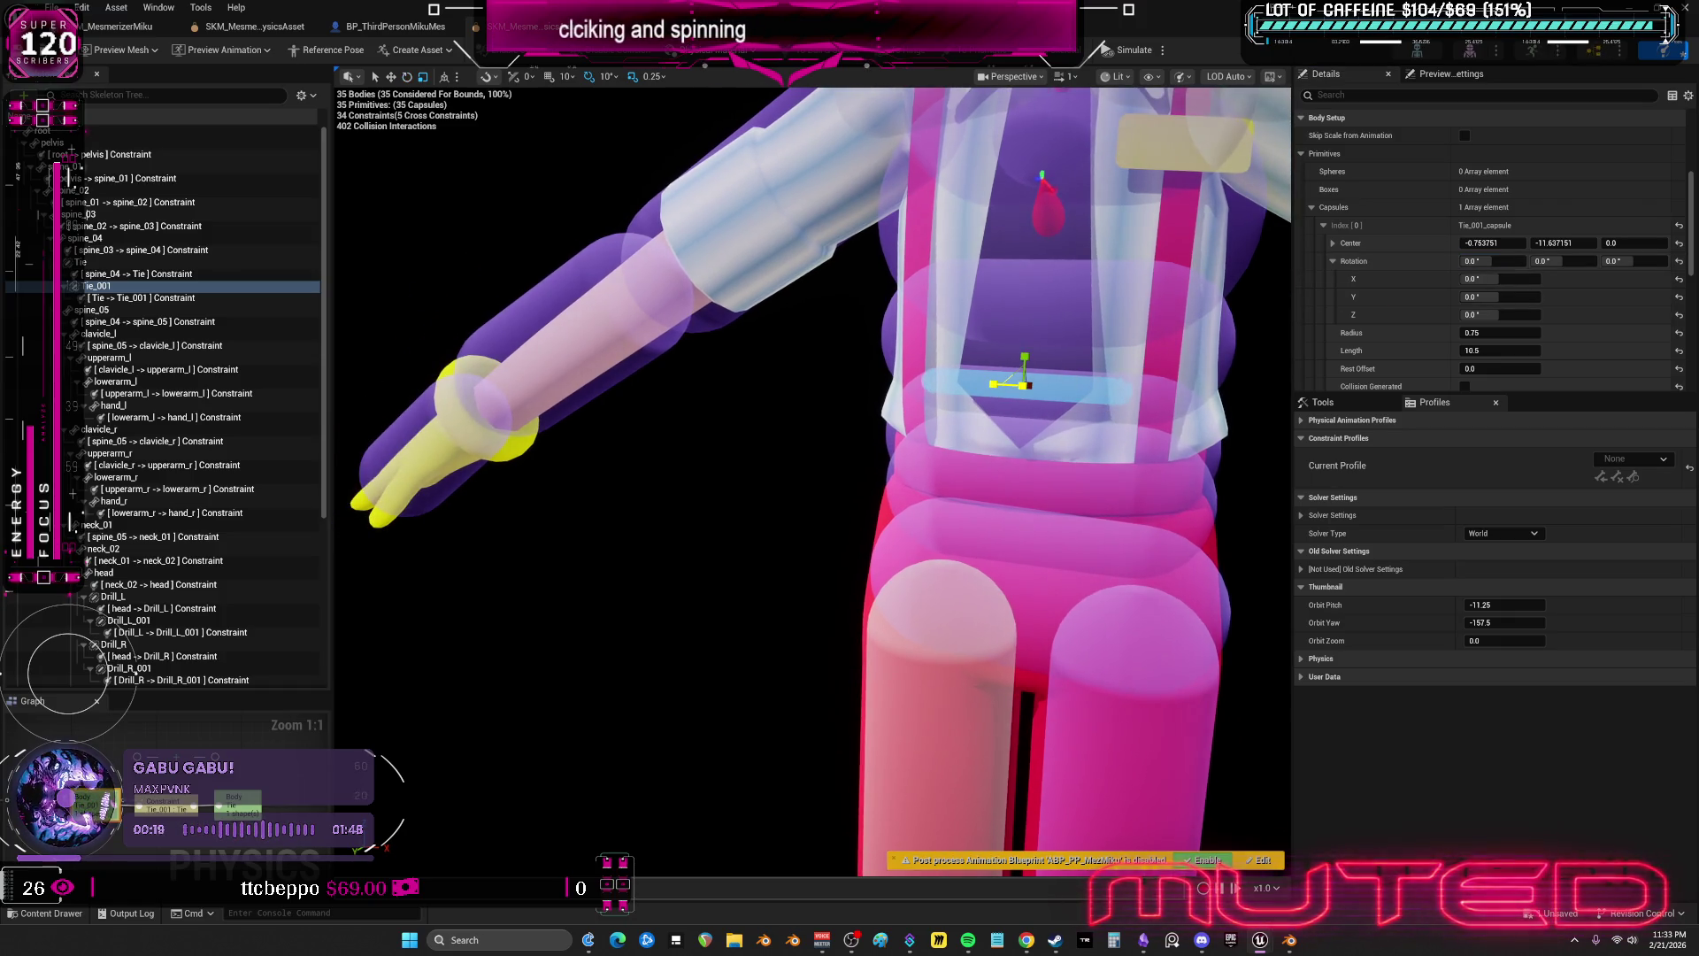
pyautogui.moveTo(986, 403)
pyautogui.mouseDown()
pyautogui.moveTo(761, 407)
pyautogui.moveTo(652, 367)
pyautogui.mouseUp()
pyautogui.click(878, 424)
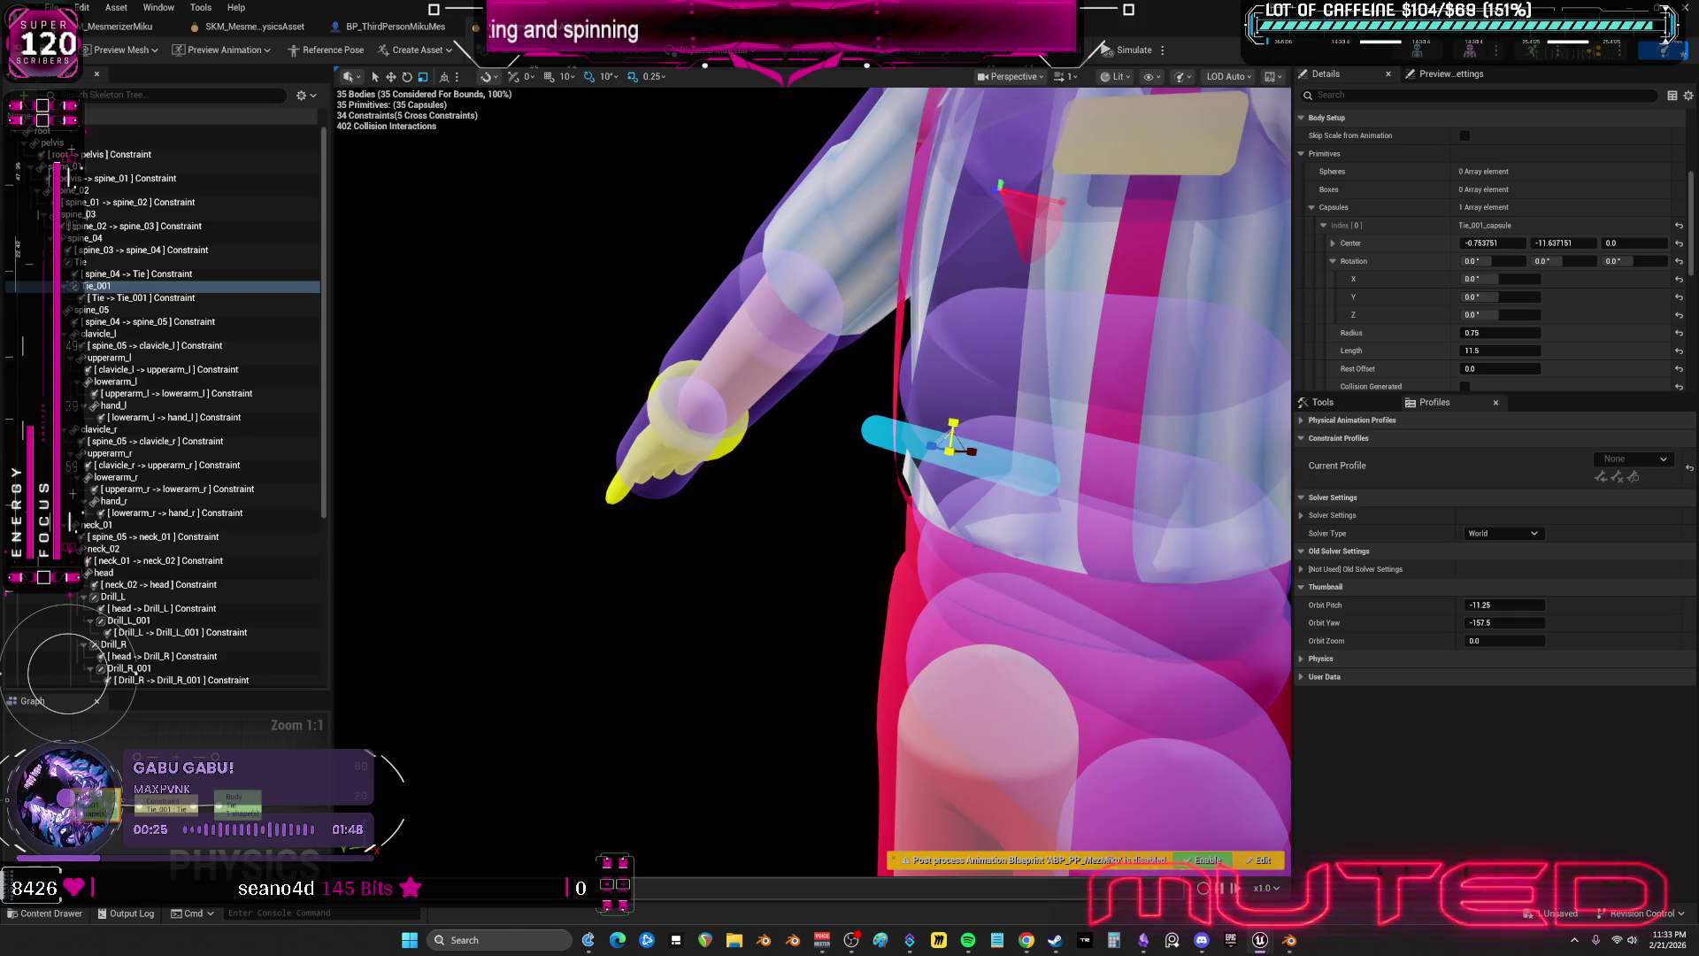
pyautogui.moveTo(950, 449); pyautogui.dragTo(965, 438)
pyautogui.moveTo(1018, 494)
pyautogui.mouseDown()
pyautogui.moveTo(849, 473)
pyautogui.moveTo(1077, 545)
pyautogui.mouseUp()
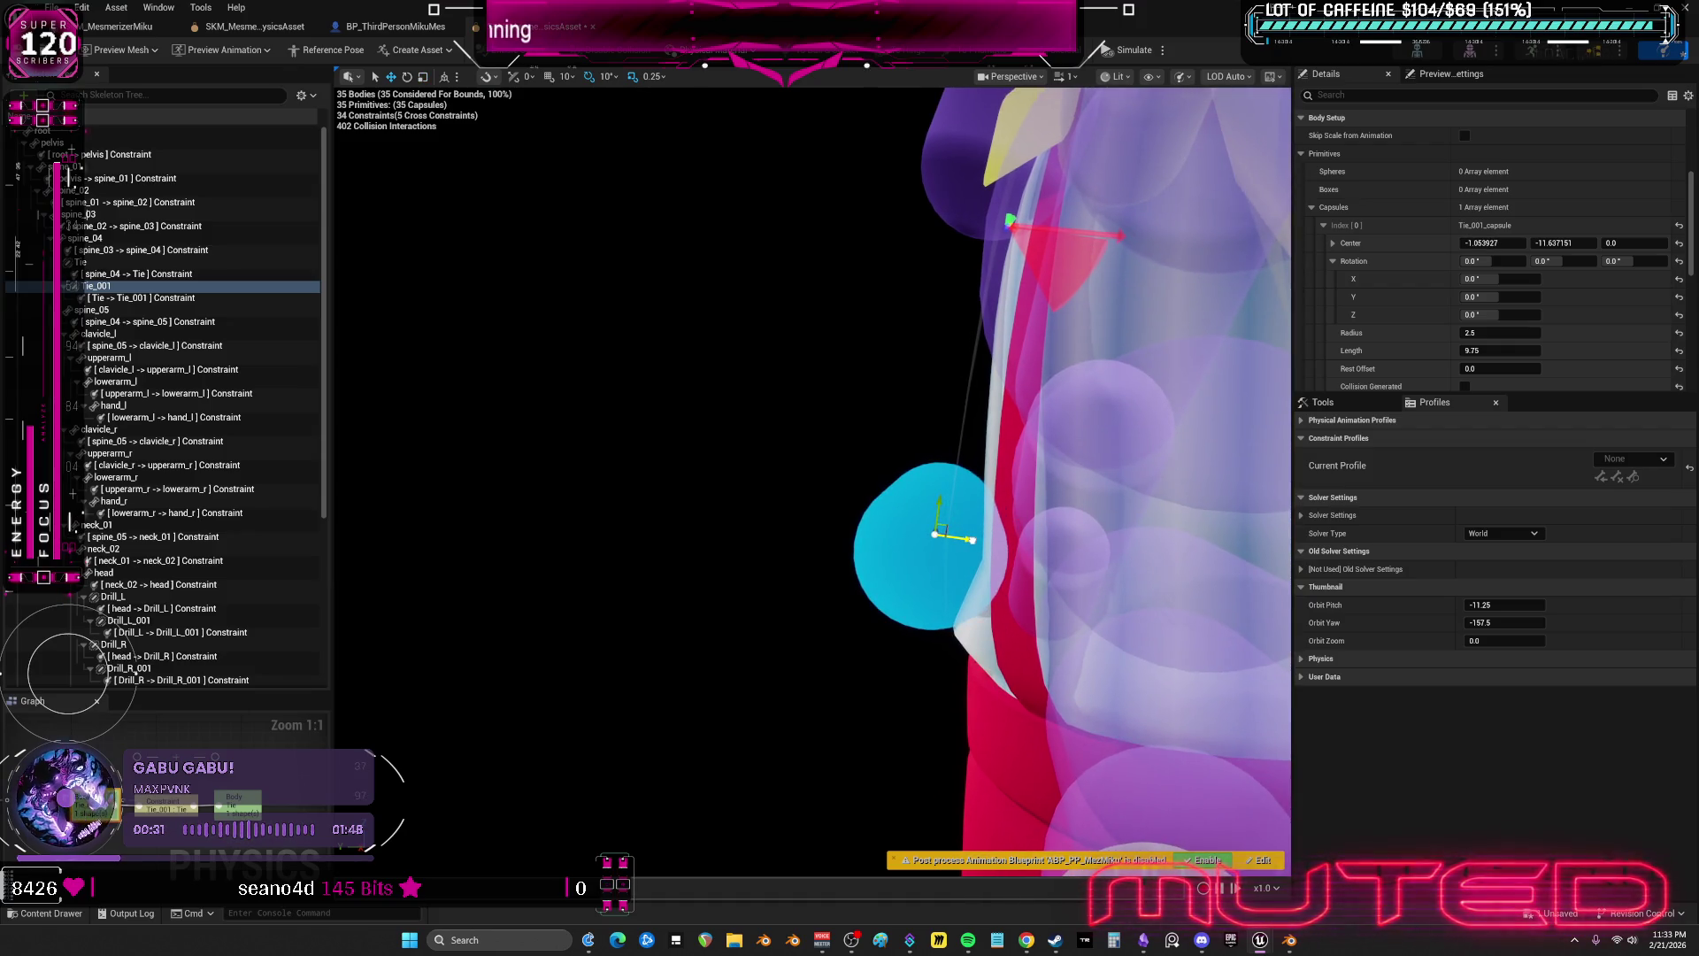
pyautogui.moveTo(902, 566)
pyautogui.mouseDown()
pyautogui.moveTo(840, 536)
pyautogui.moveTo(874, 570)
pyautogui.moveTo(912, 524)
pyautogui.moveTo(885, 508)
pyautogui.moveTo(823, 507)
pyautogui.moveTo(761, 554)
pyautogui.moveTo(778, 558)
pyautogui.mouseUp()
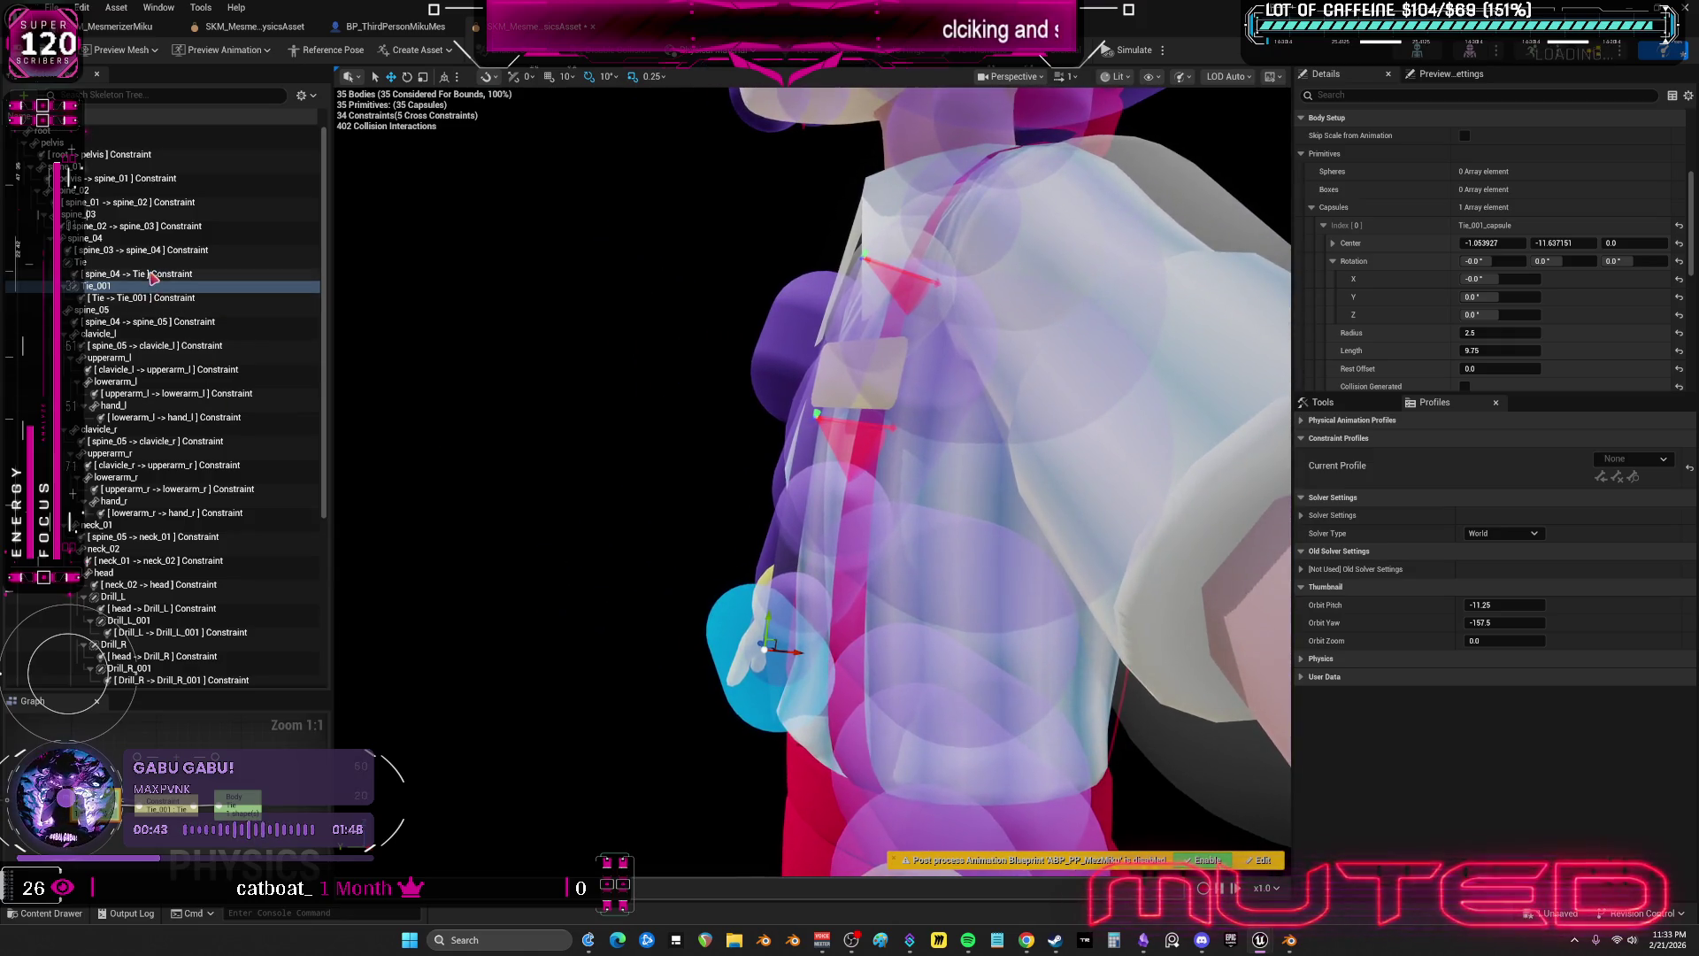
pyautogui.click(142, 297)
# - Restore the editor window and play-test the level to watch the tie
pyautogui.scroll(2, 801, 473)
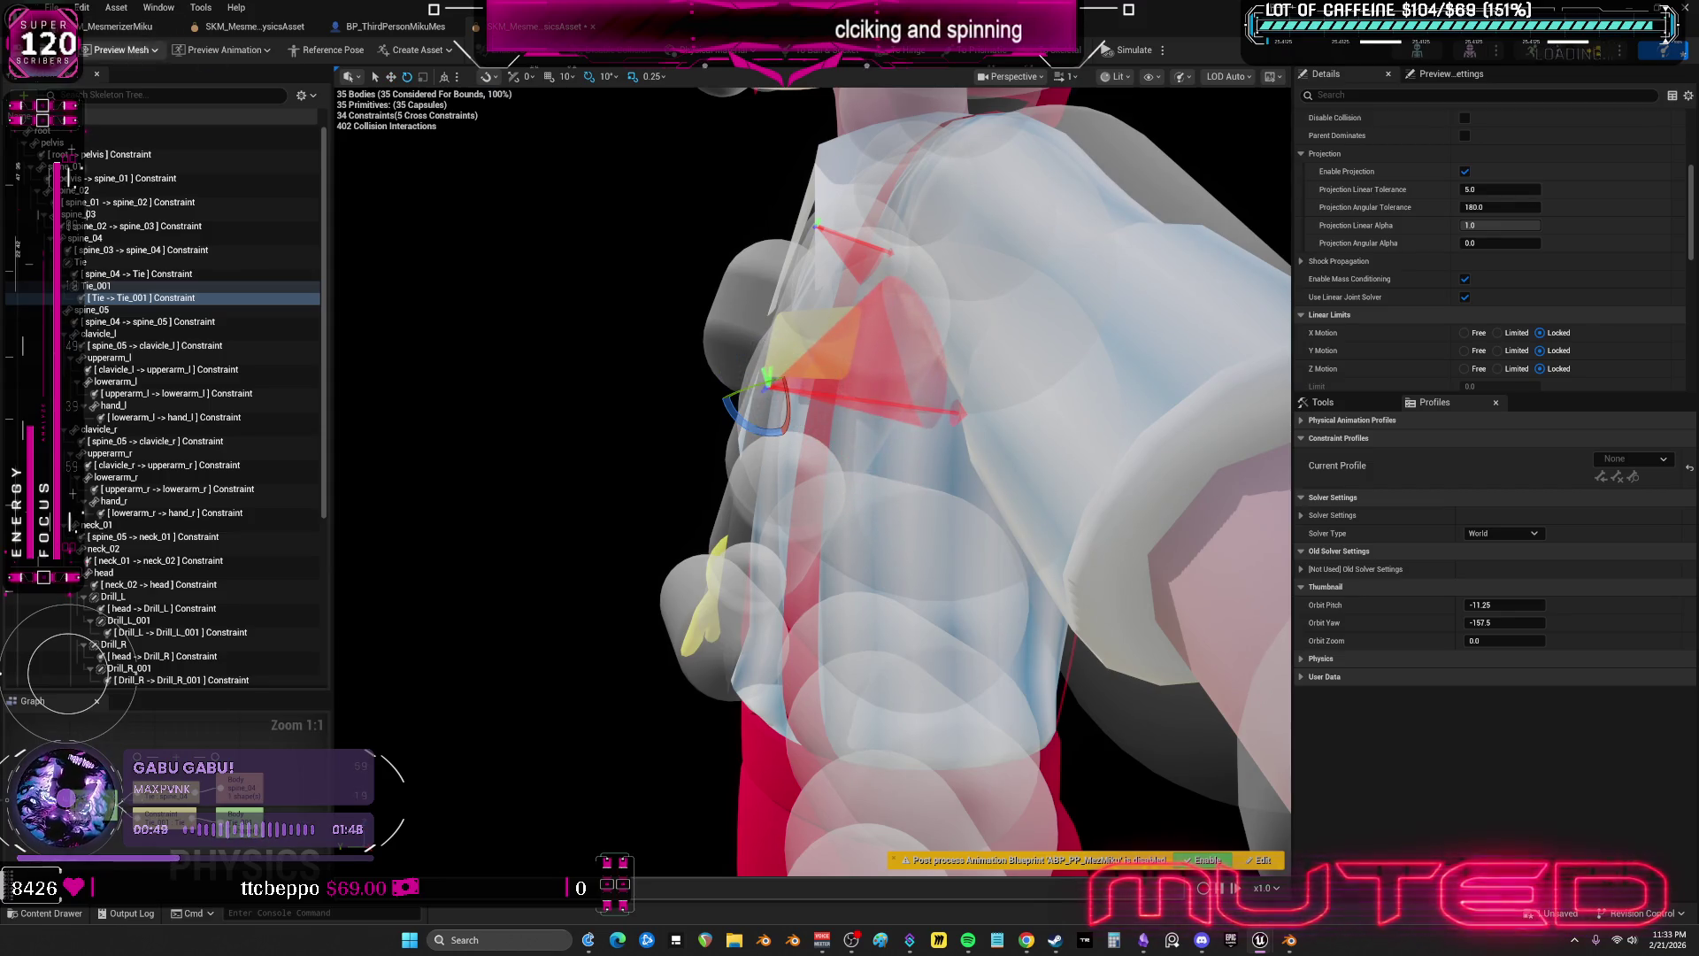
pyautogui.doubleClick(243, 32)
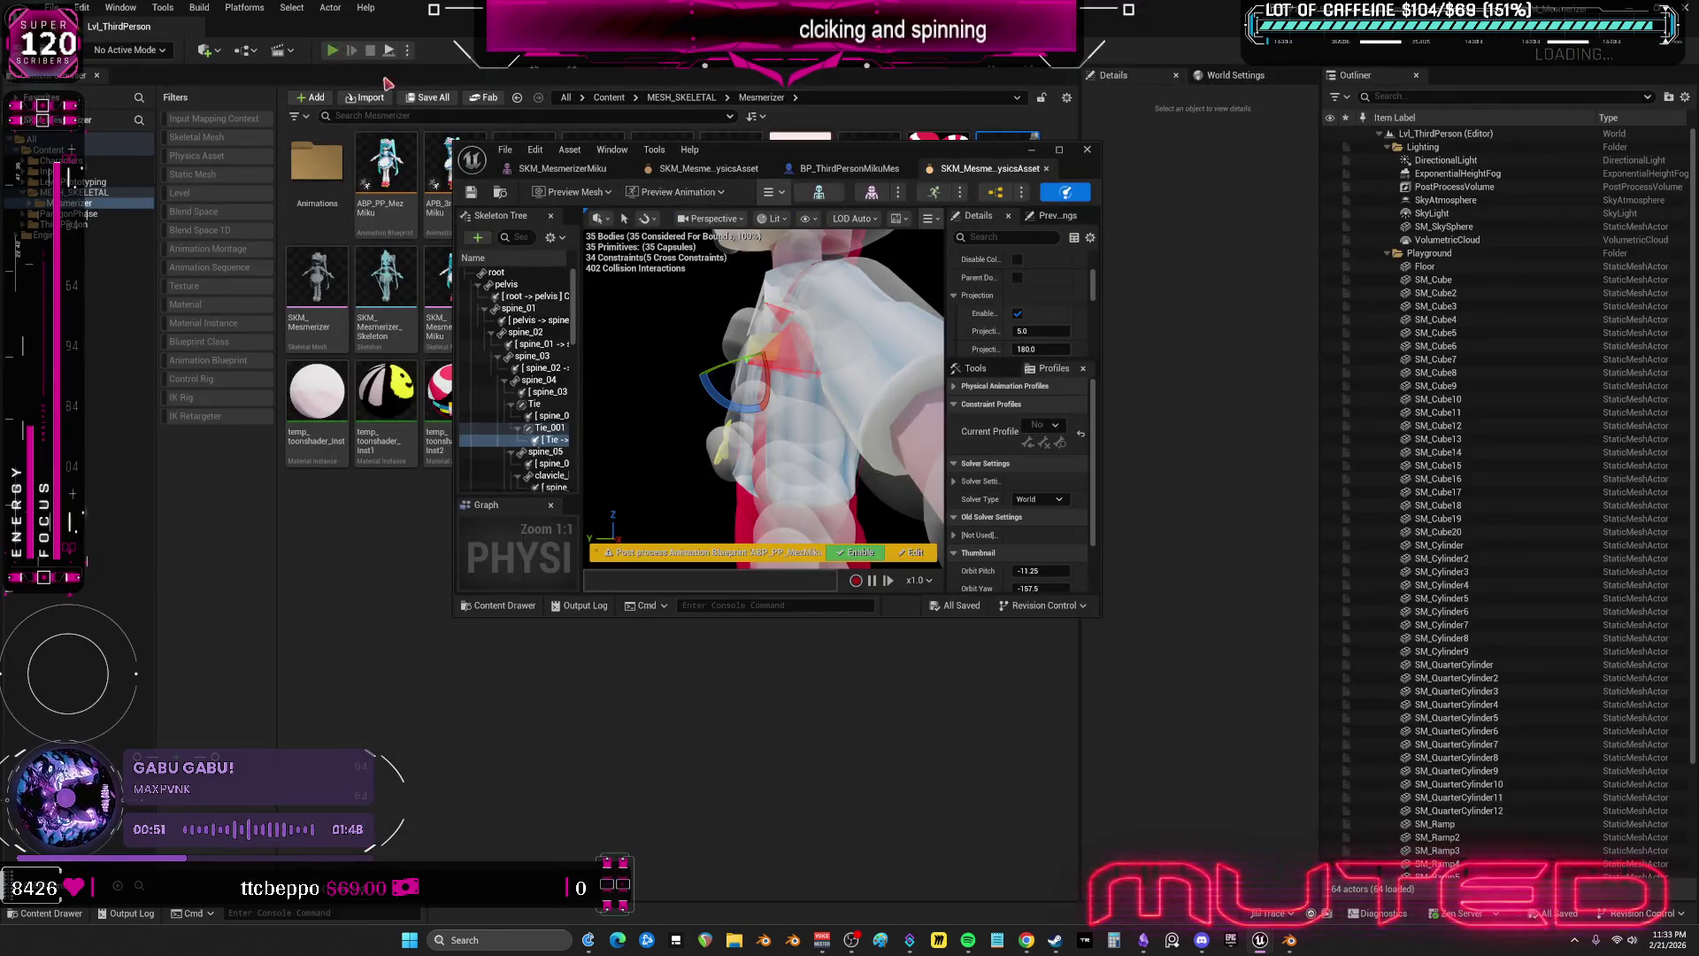
pyautogui.click(332, 50)
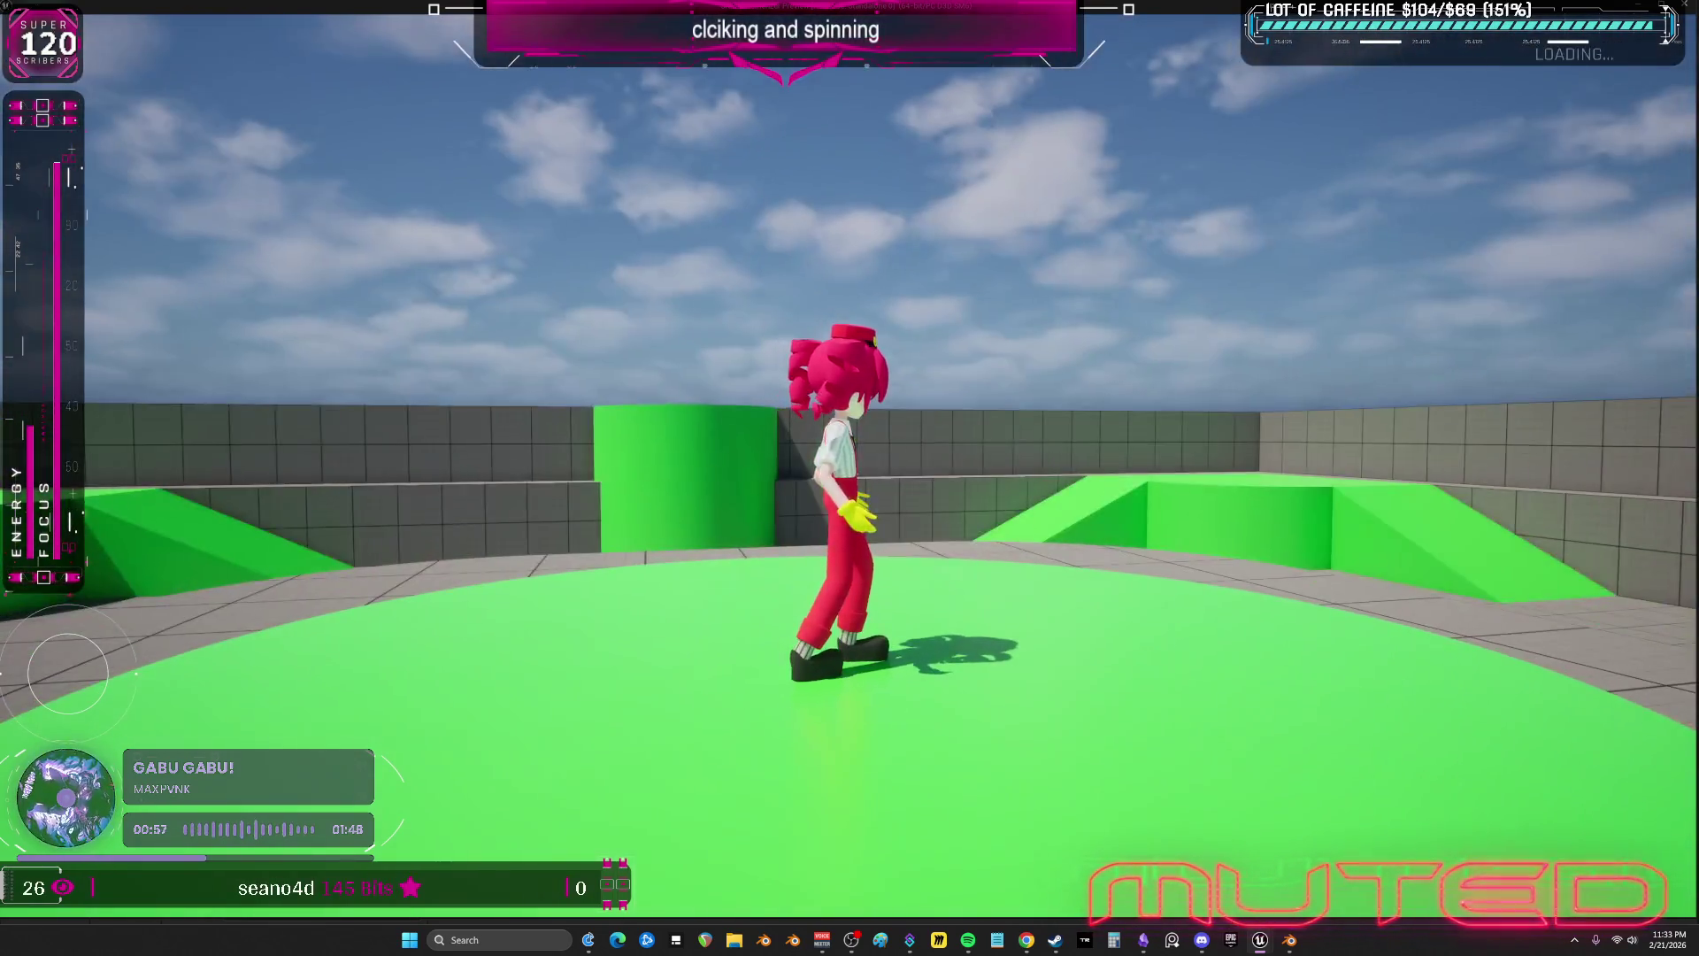
pyautogui.press('Escape')
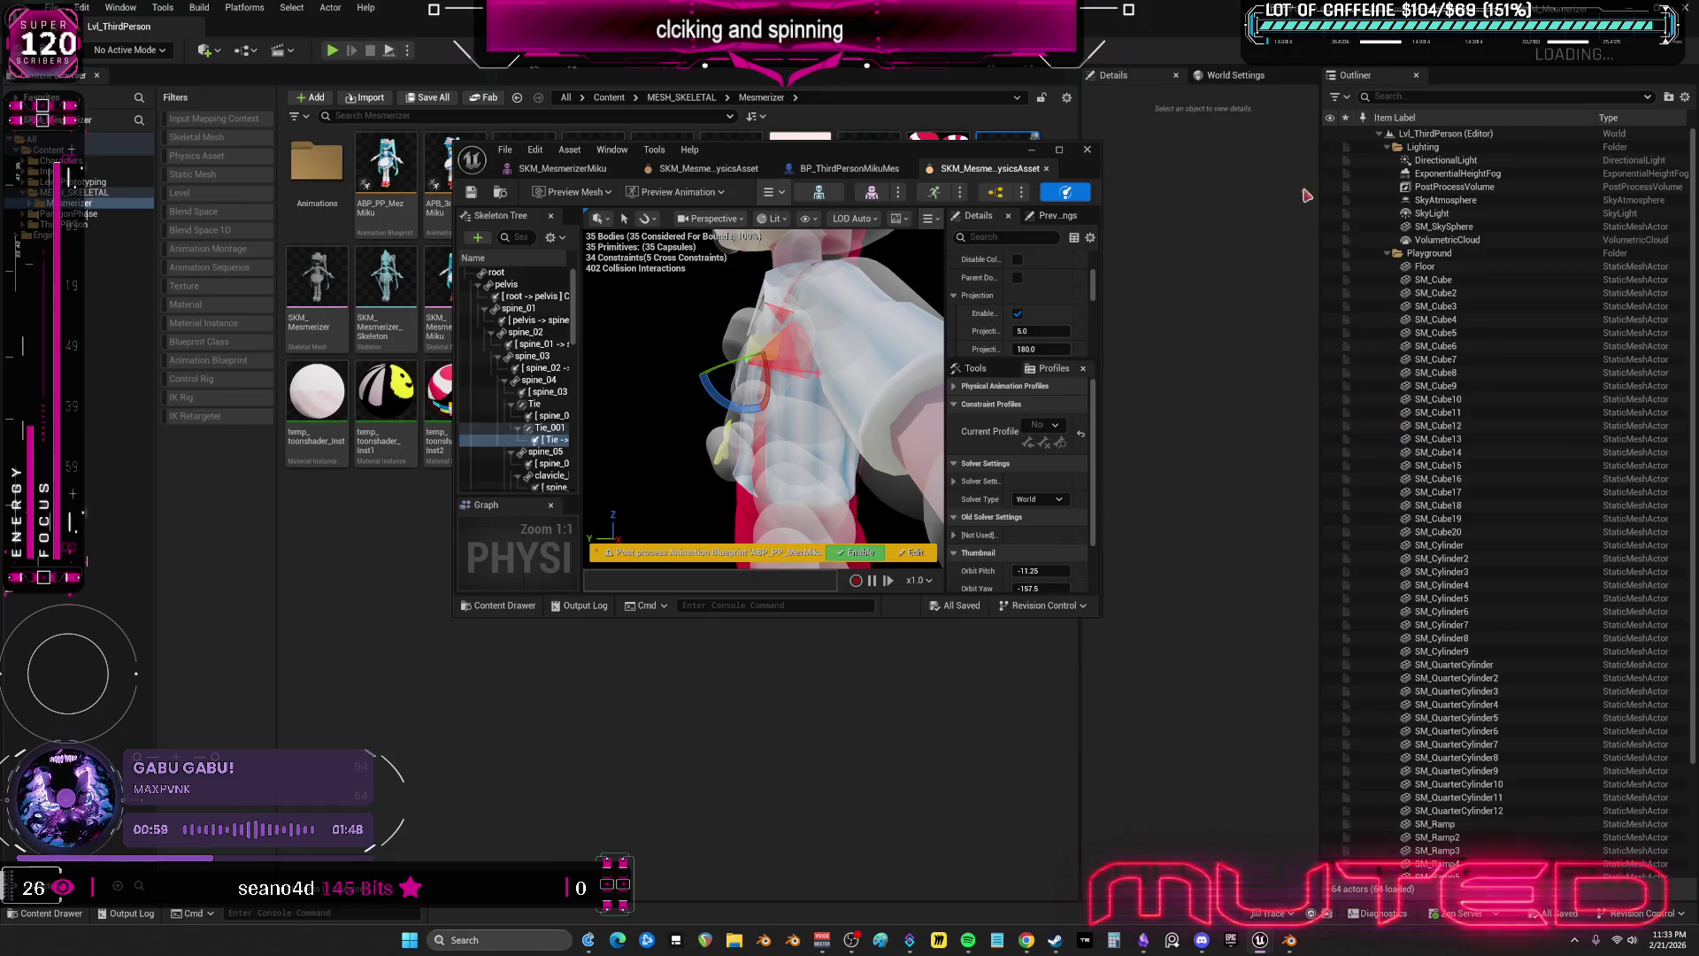
# - Rotate the Tie–Tie_001 constraint with the rotate gizmo in the full-screen viewport
pyautogui.doubleClick(974, 156)
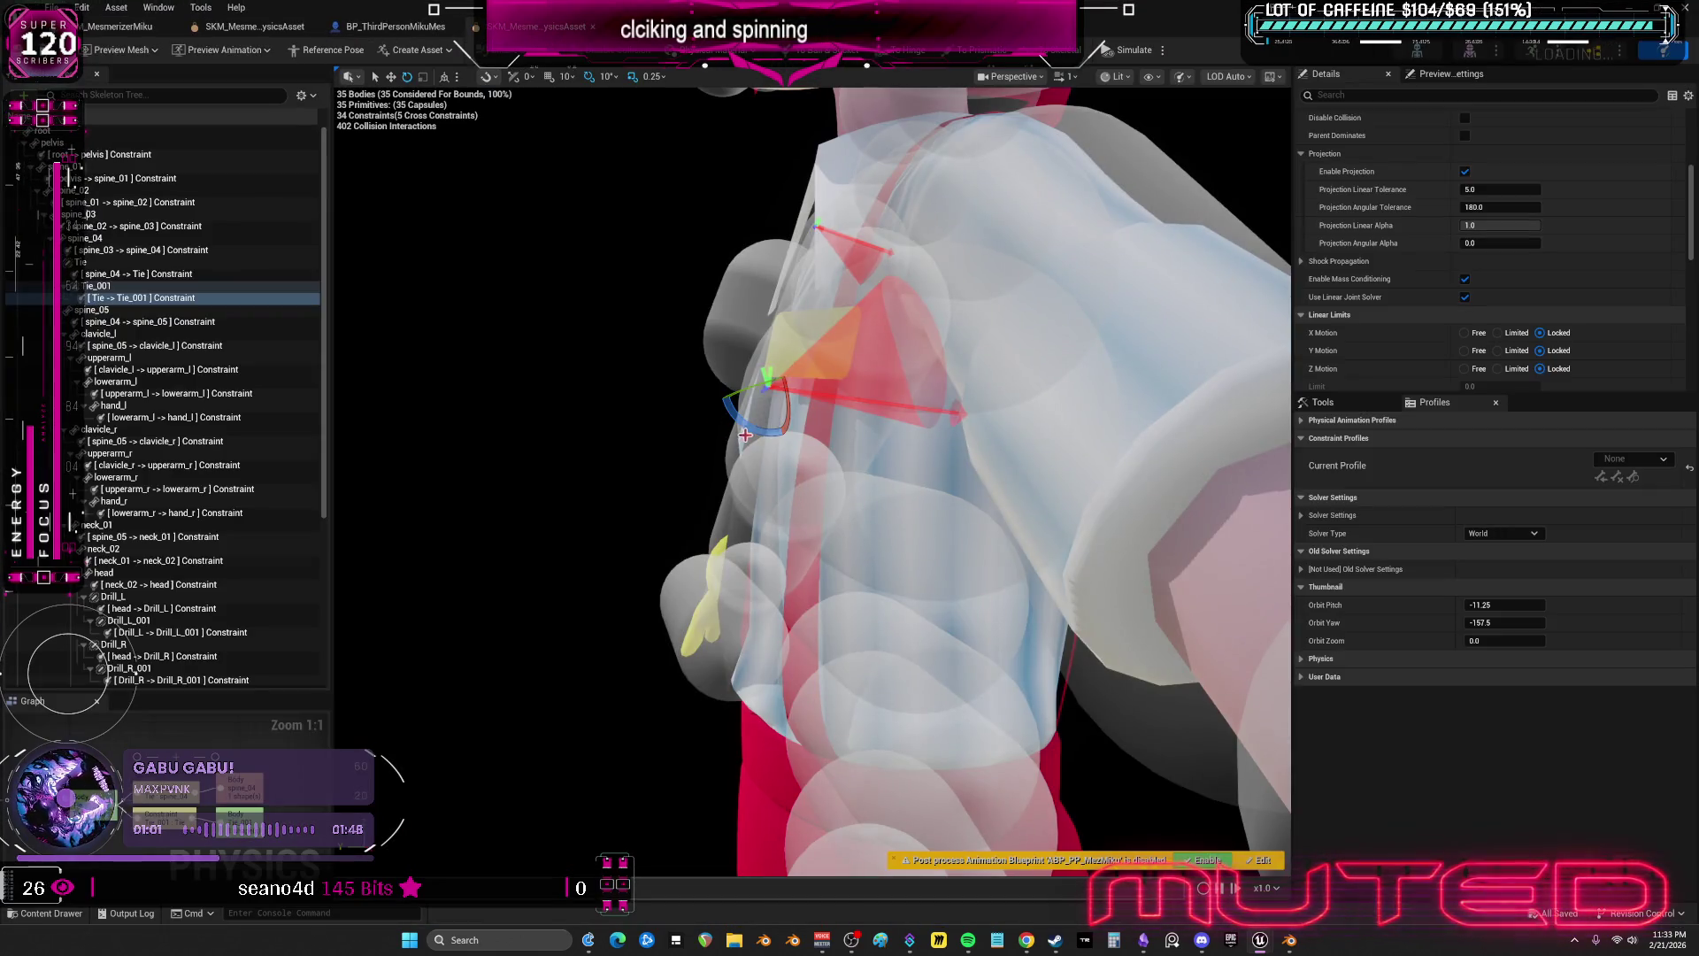
pyautogui.moveTo(756, 434)
pyautogui.mouseDown()
pyautogui.moveTo(823, 376)
pyautogui.moveTo(807, 416)
pyautogui.mouseUp()
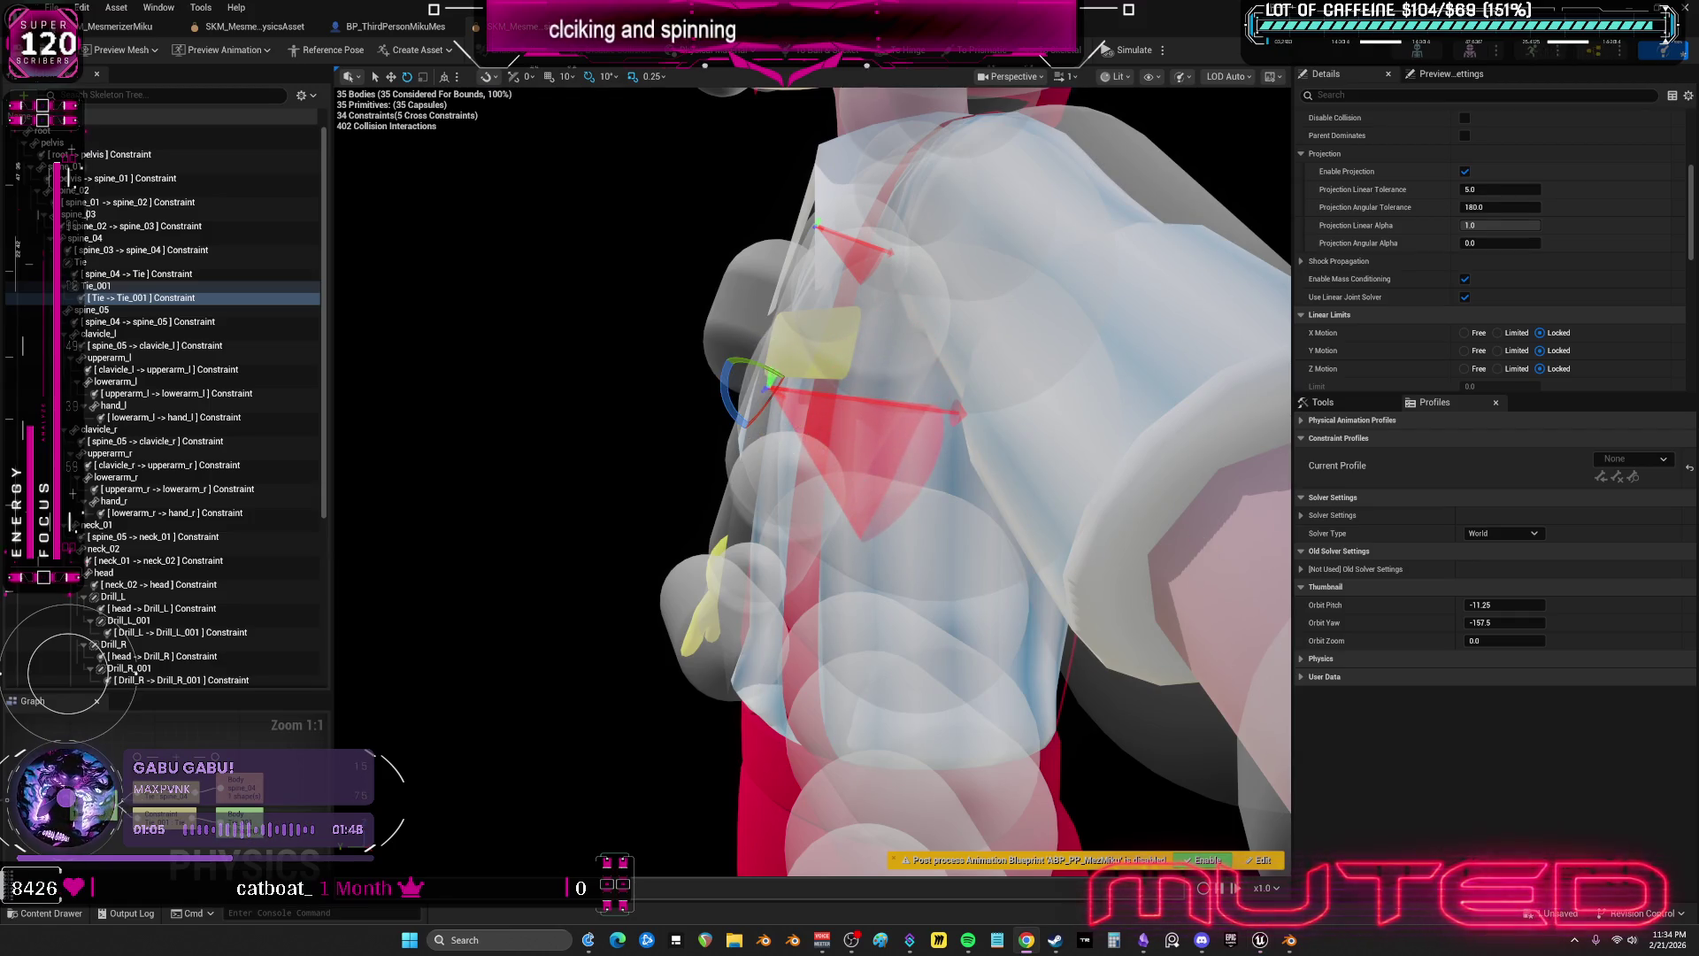
pyautogui.moveTo(796, 478)
pyautogui.mouseDown()
pyautogui.moveTo(938, 461)
pyautogui.moveTo(867, 460)
pyautogui.mouseUp()
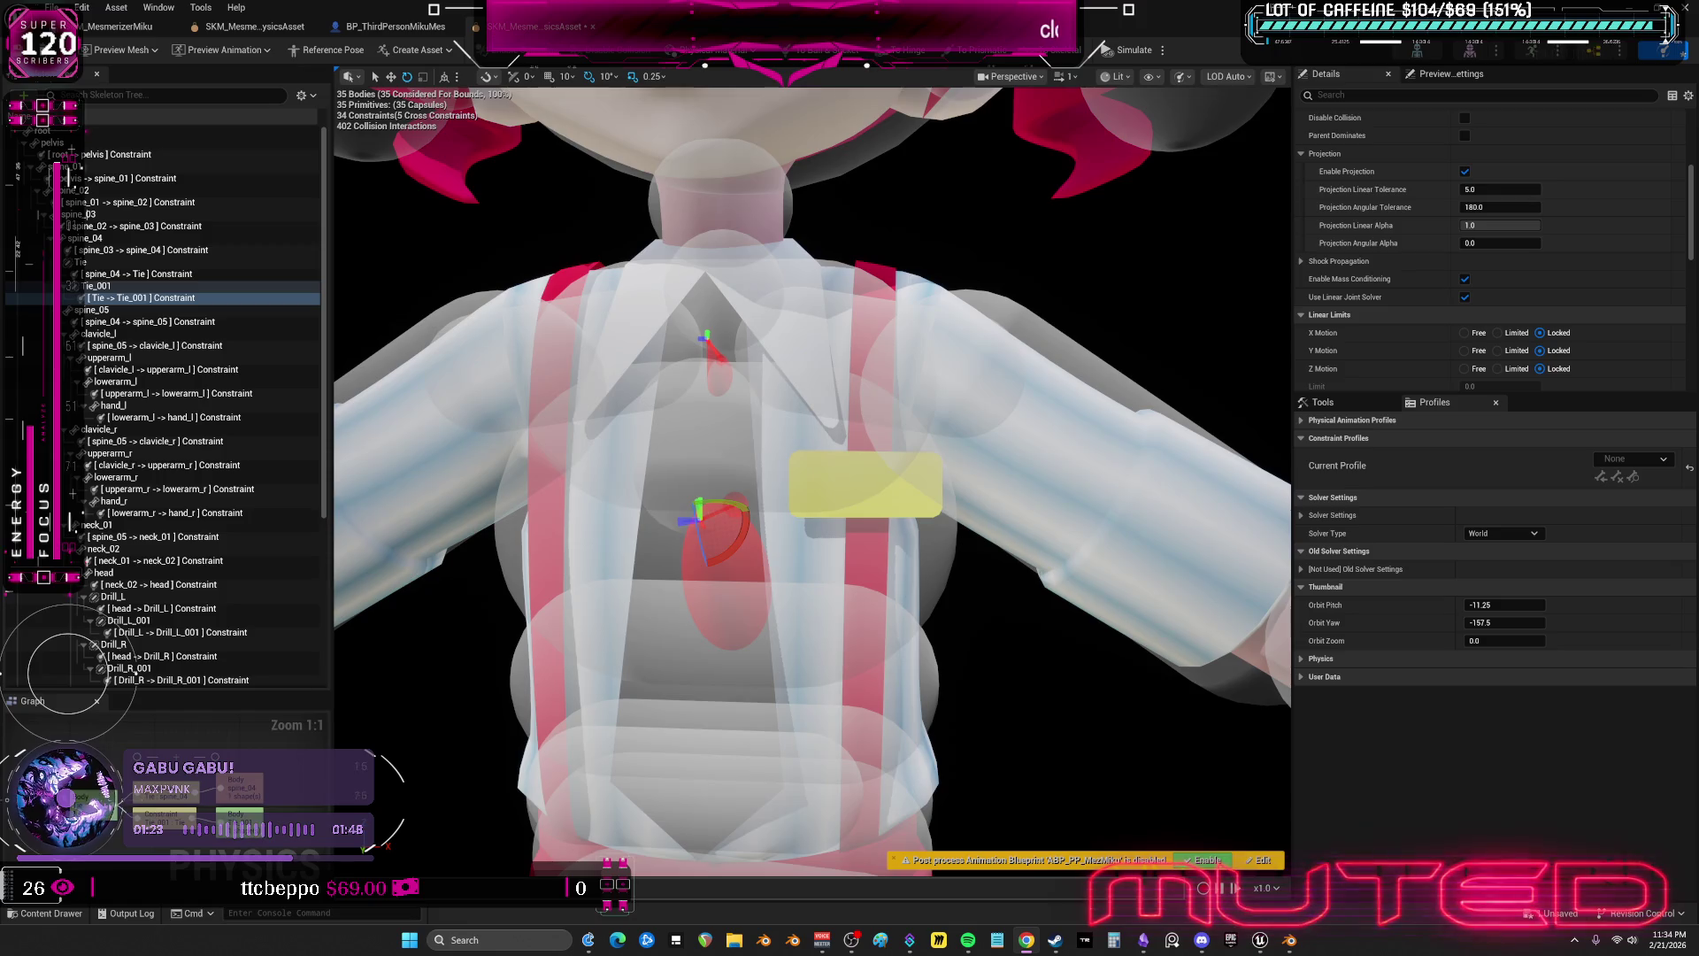
# - Enable Use CCD on the Tie_001 body
pyautogui.click(124, 287)
pyautogui.scroll(-3, 1381, 292)
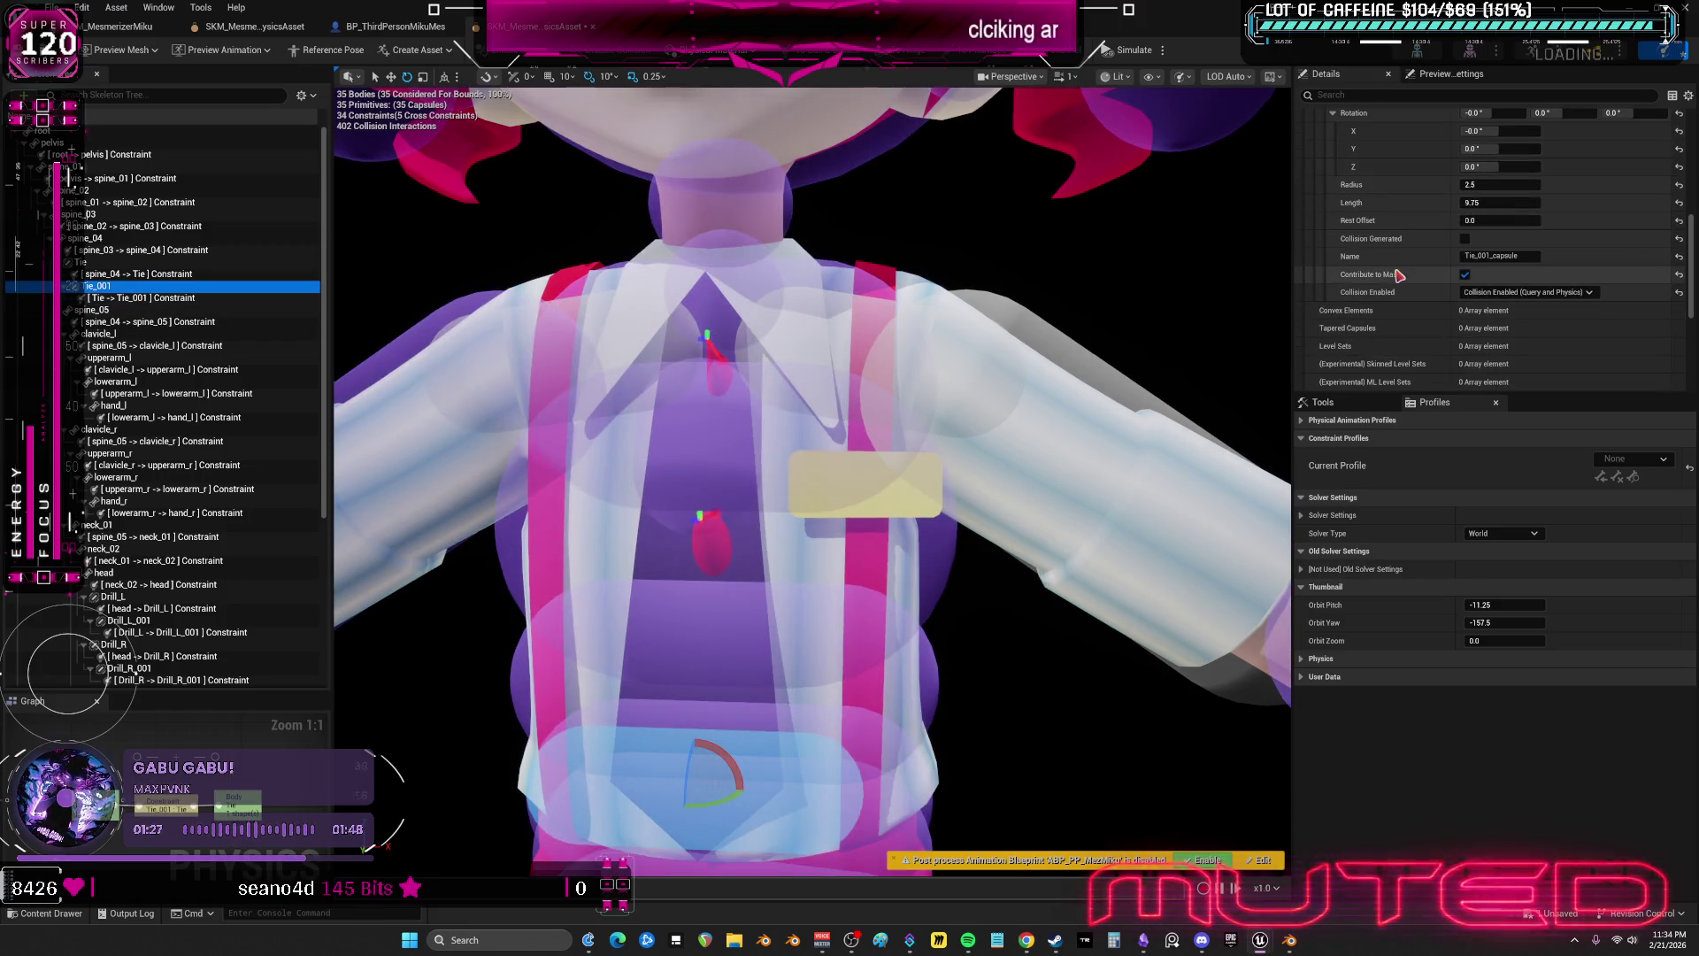
pyautogui.scroll(-5, 1398, 275)
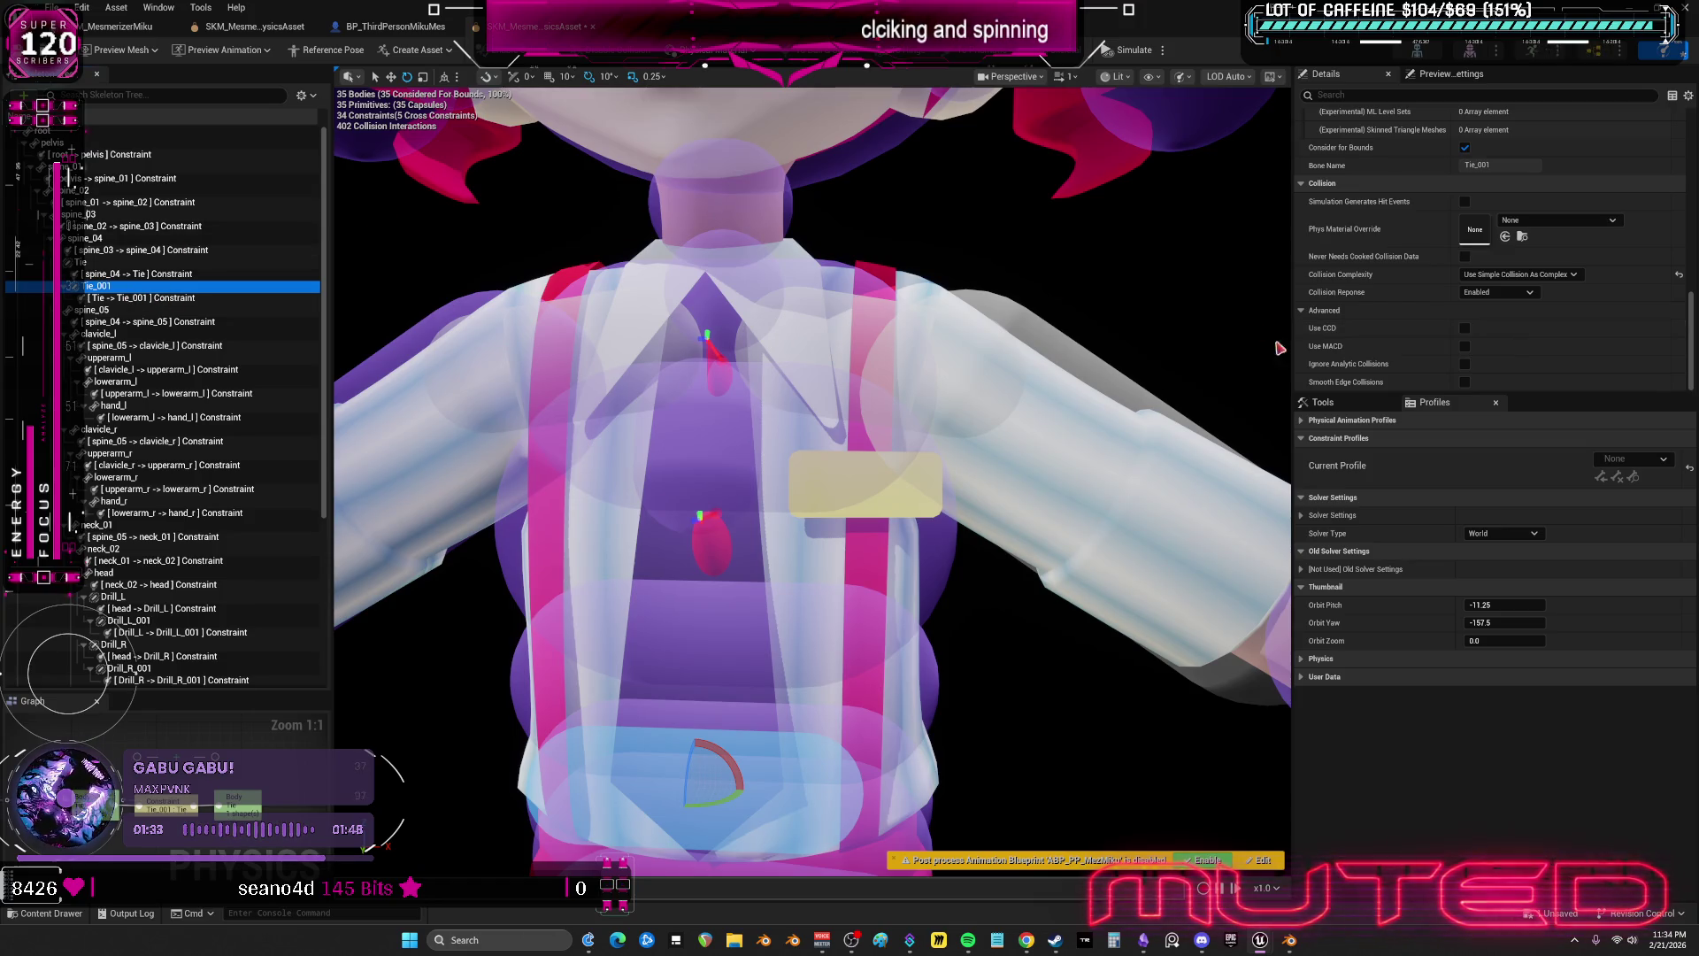
pyautogui.click(1464, 328)
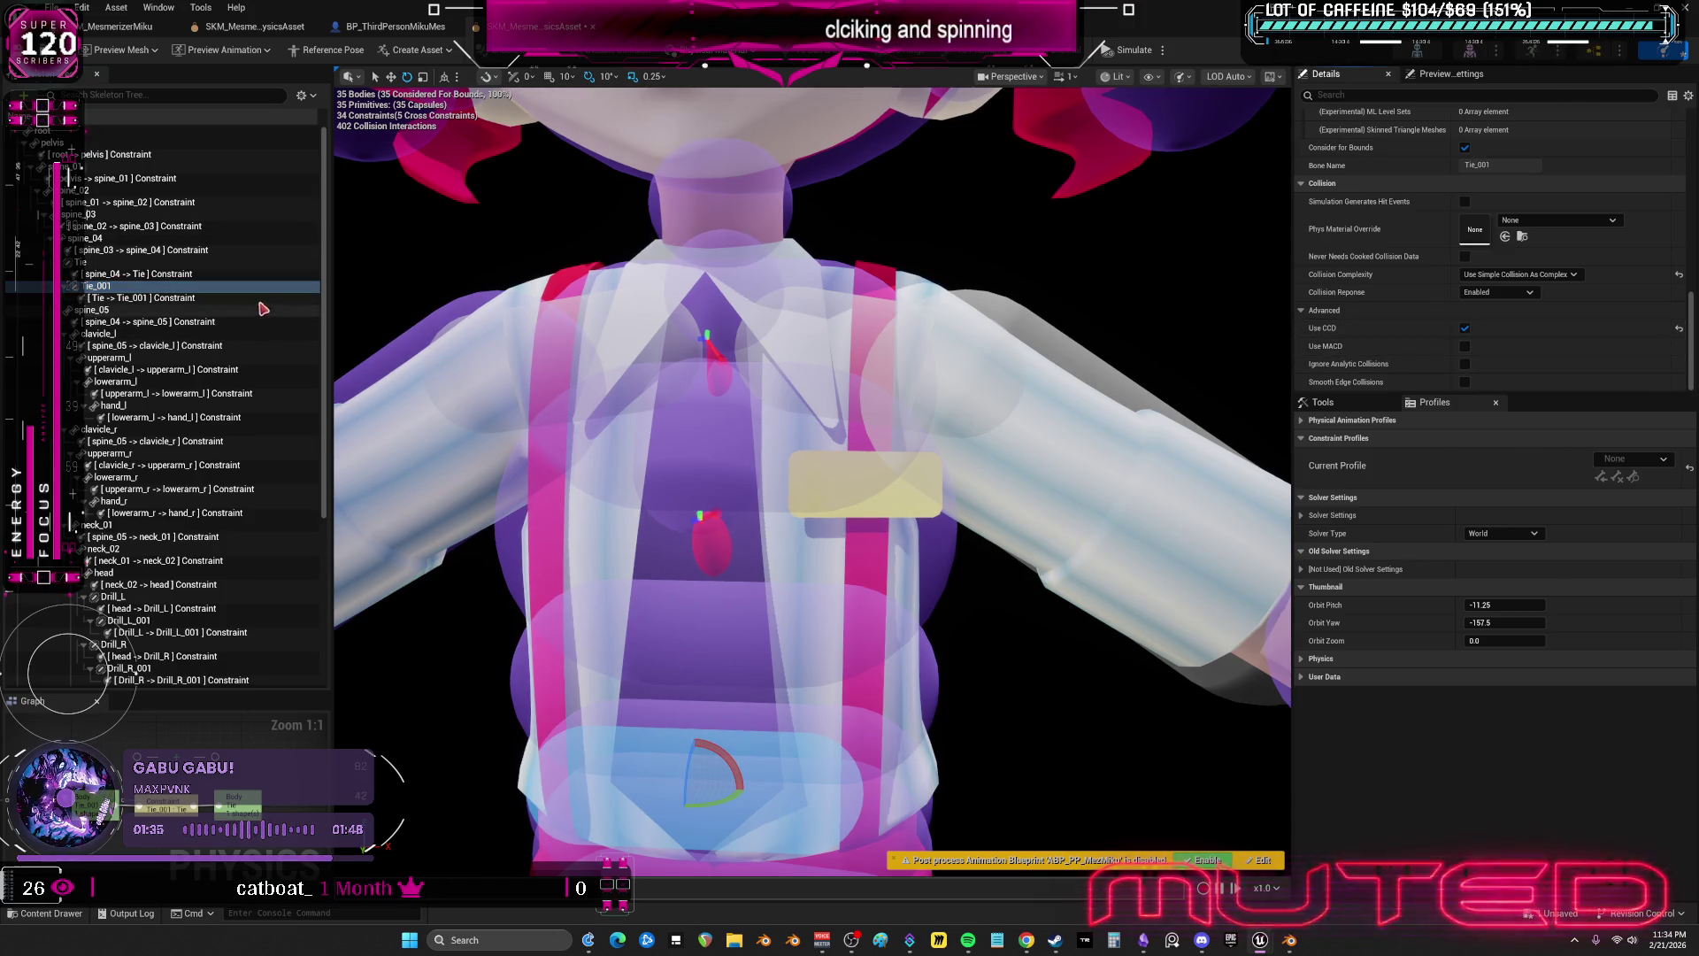
# - Set the Tie capsule's rotation to X 90 and Z 0
pyautogui.click(153, 263)
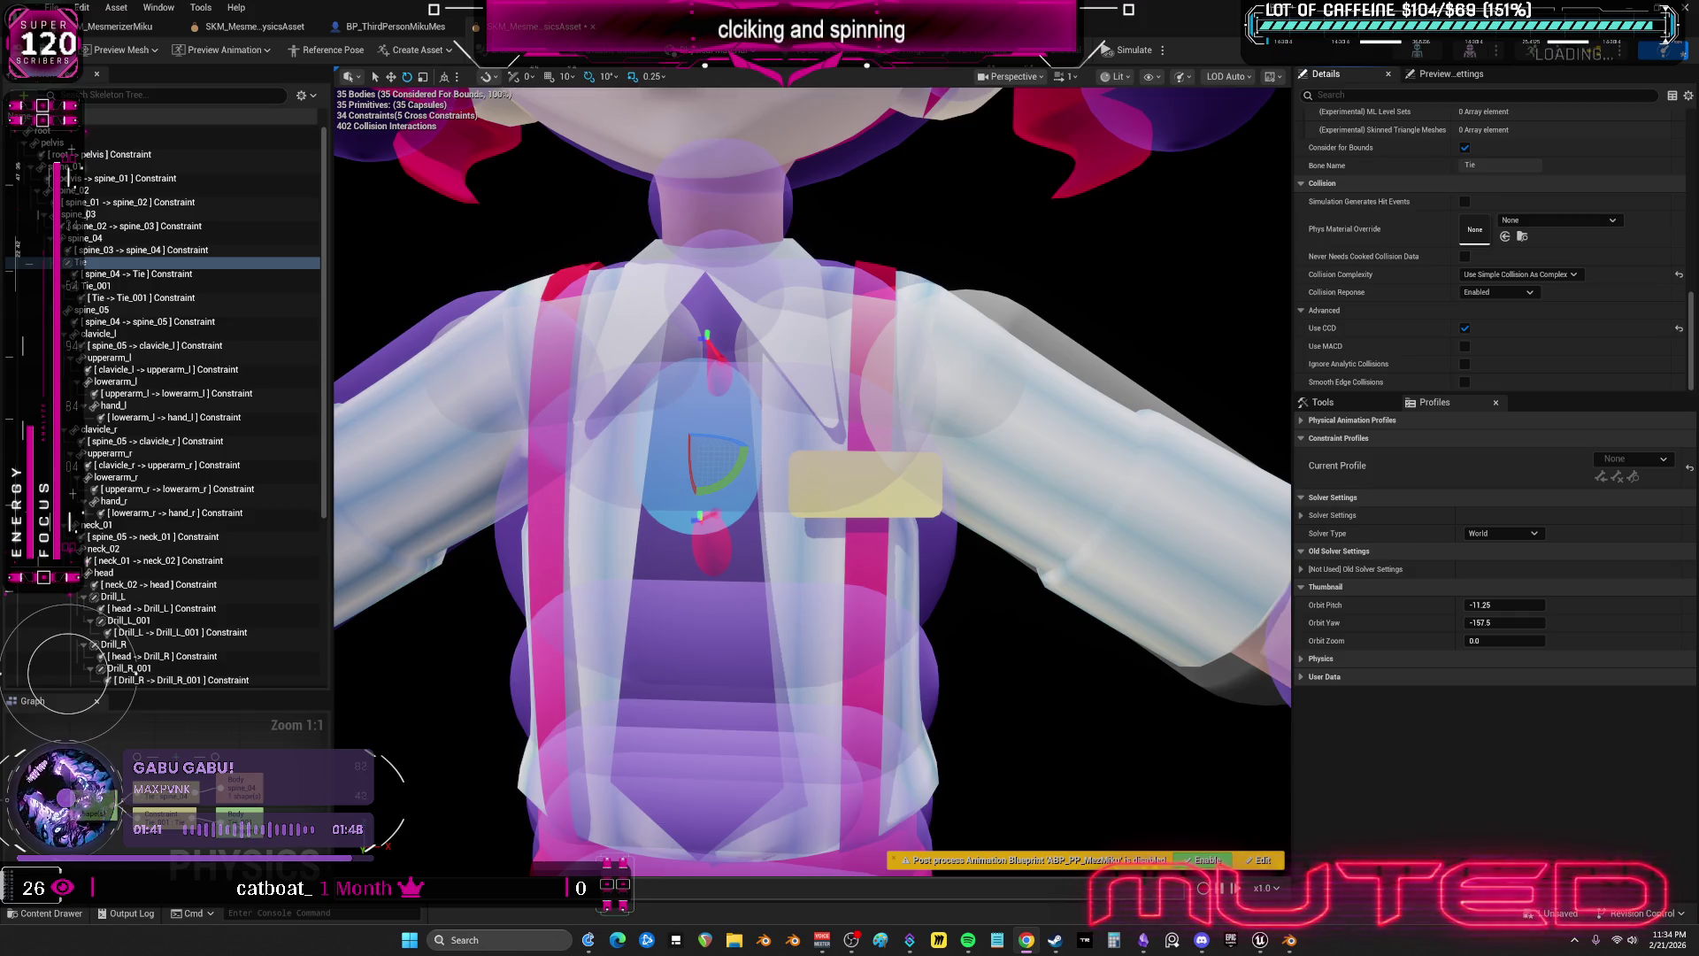
pyautogui.moveTo(833, 376)
pyautogui.mouseDown()
pyautogui.moveTo(655, 451)
pyautogui.moveTo(733, 397)
pyautogui.moveTo(876, 425)
pyautogui.mouseUp()
pyautogui.press('e')
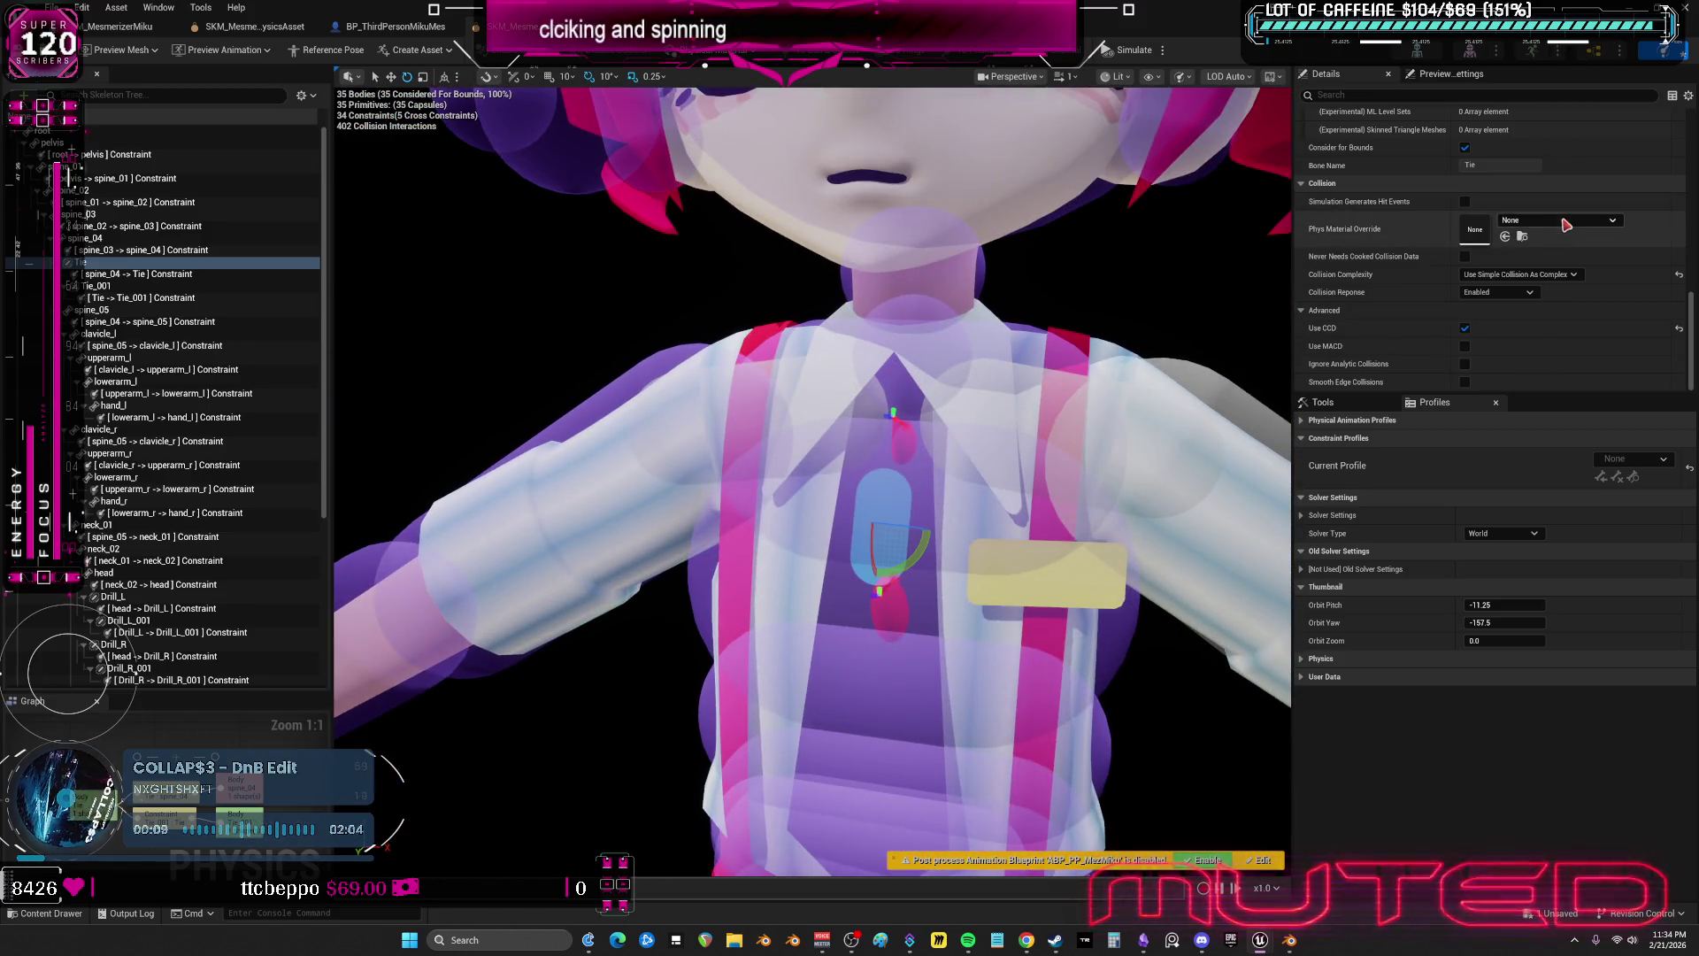
pyautogui.scroll(2, 1545, 227)
pyautogui.scroll(5, 1544, 227)
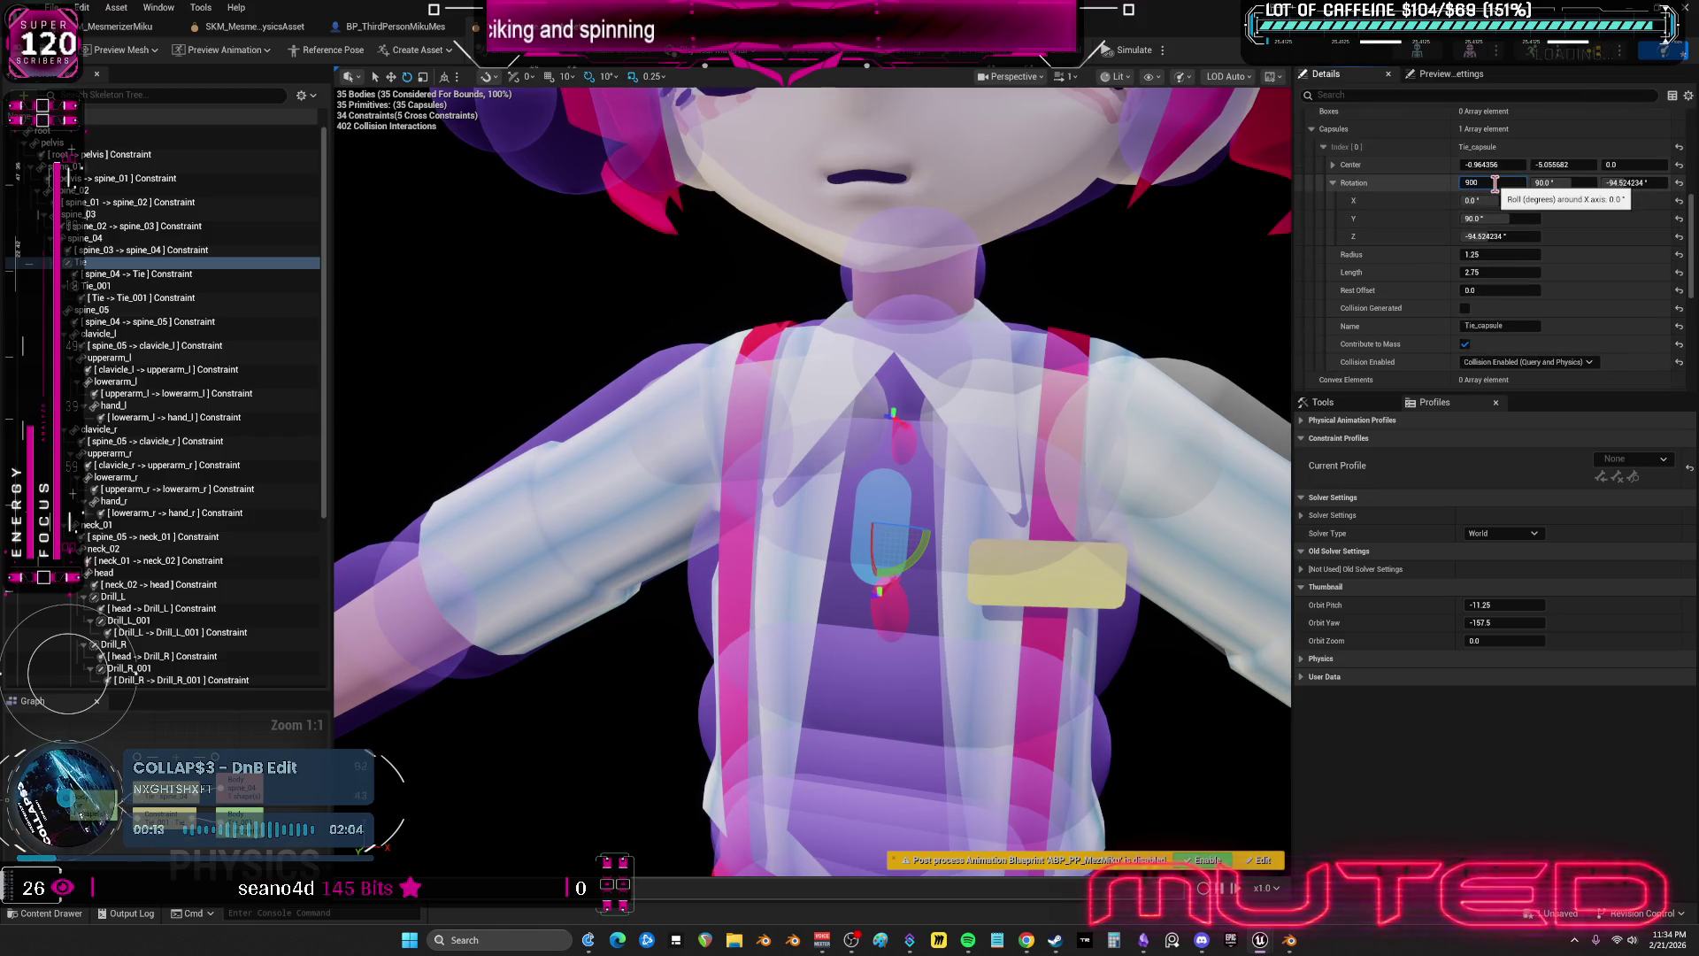
pyautogui.press('Return')
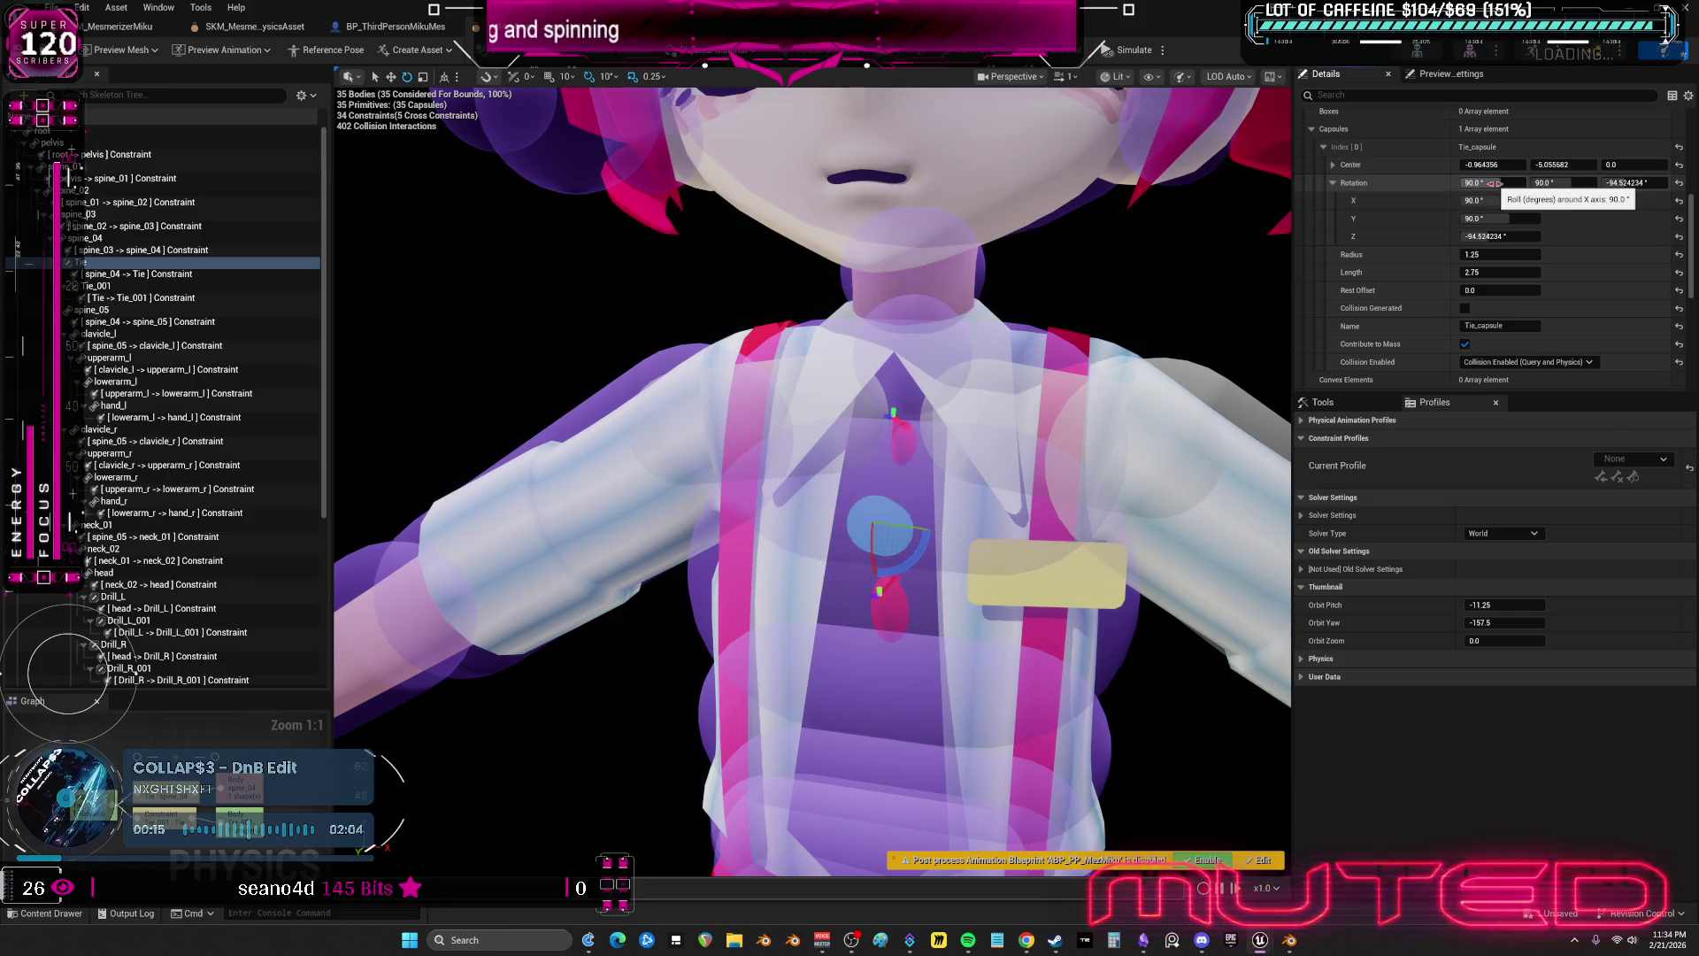
pyautogui.write('0')
pyautogui.press('Return')
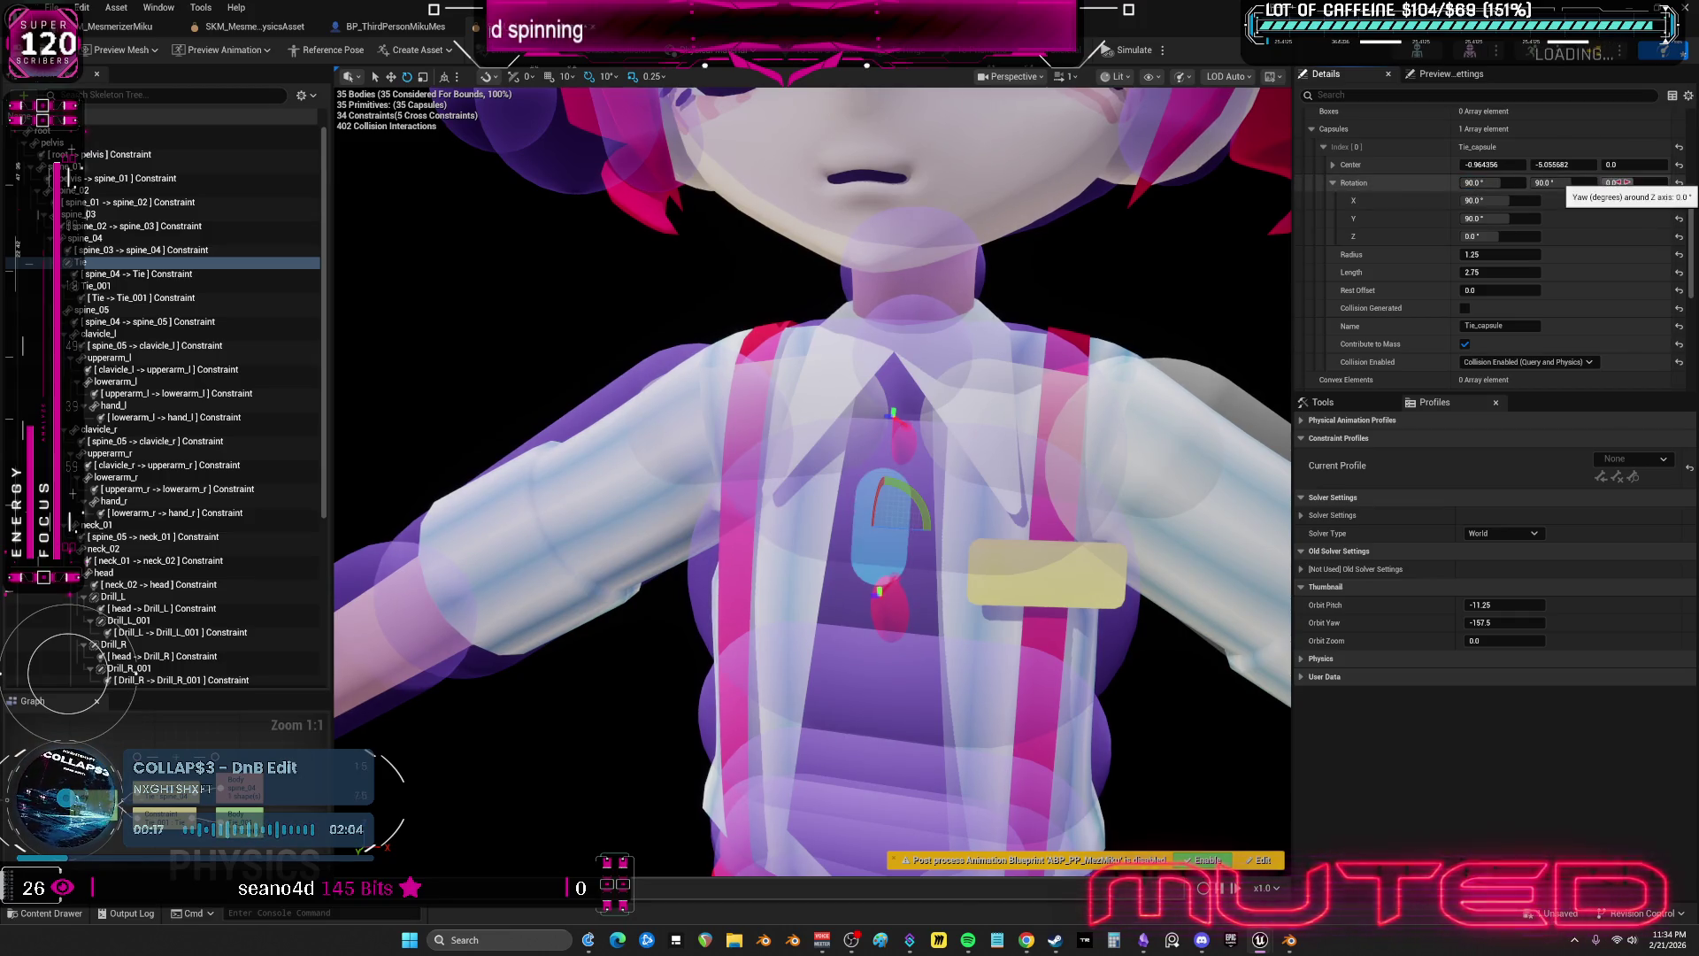
# - Slim and lengthen the spine_04 capsule, reselect Tie, and restore the editor window
pyautogui.moveTo(797, 443); pyautogui.dragTo(974, 394)
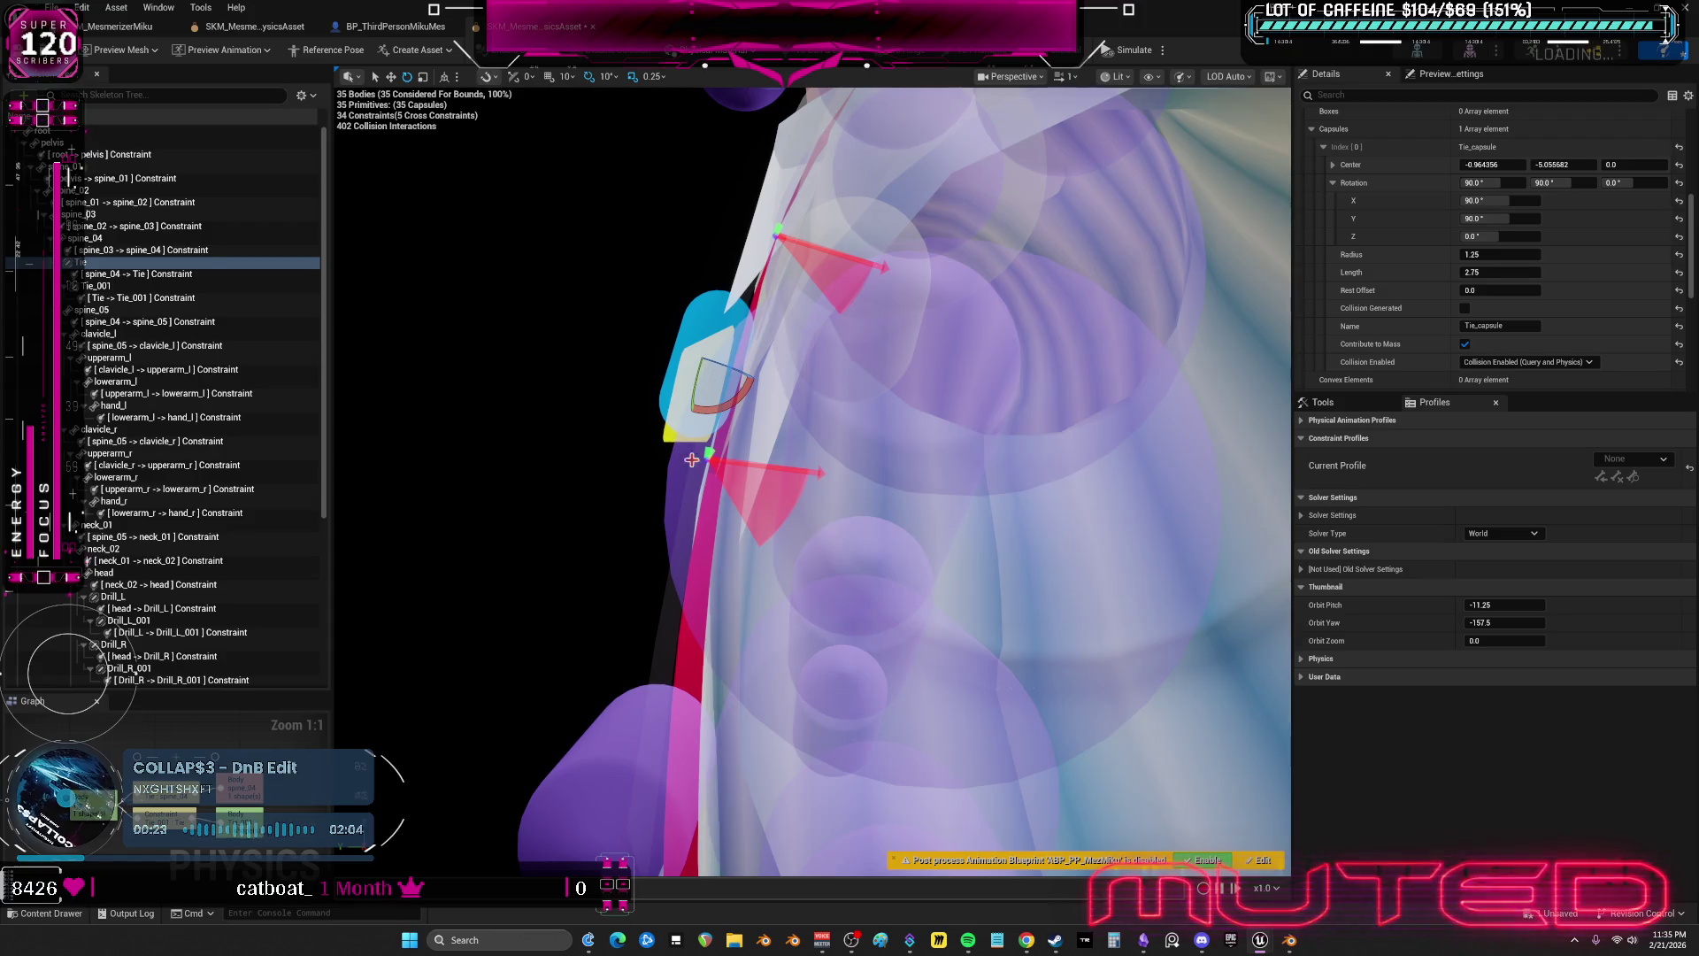
pyautogui.click(802, 449)
pyautogui.moveTo(920, 485); pyautogui.dragTo(913, 499)
pyautogui.moveTo(713, 436); pyautogui.dragTo(748, 430)
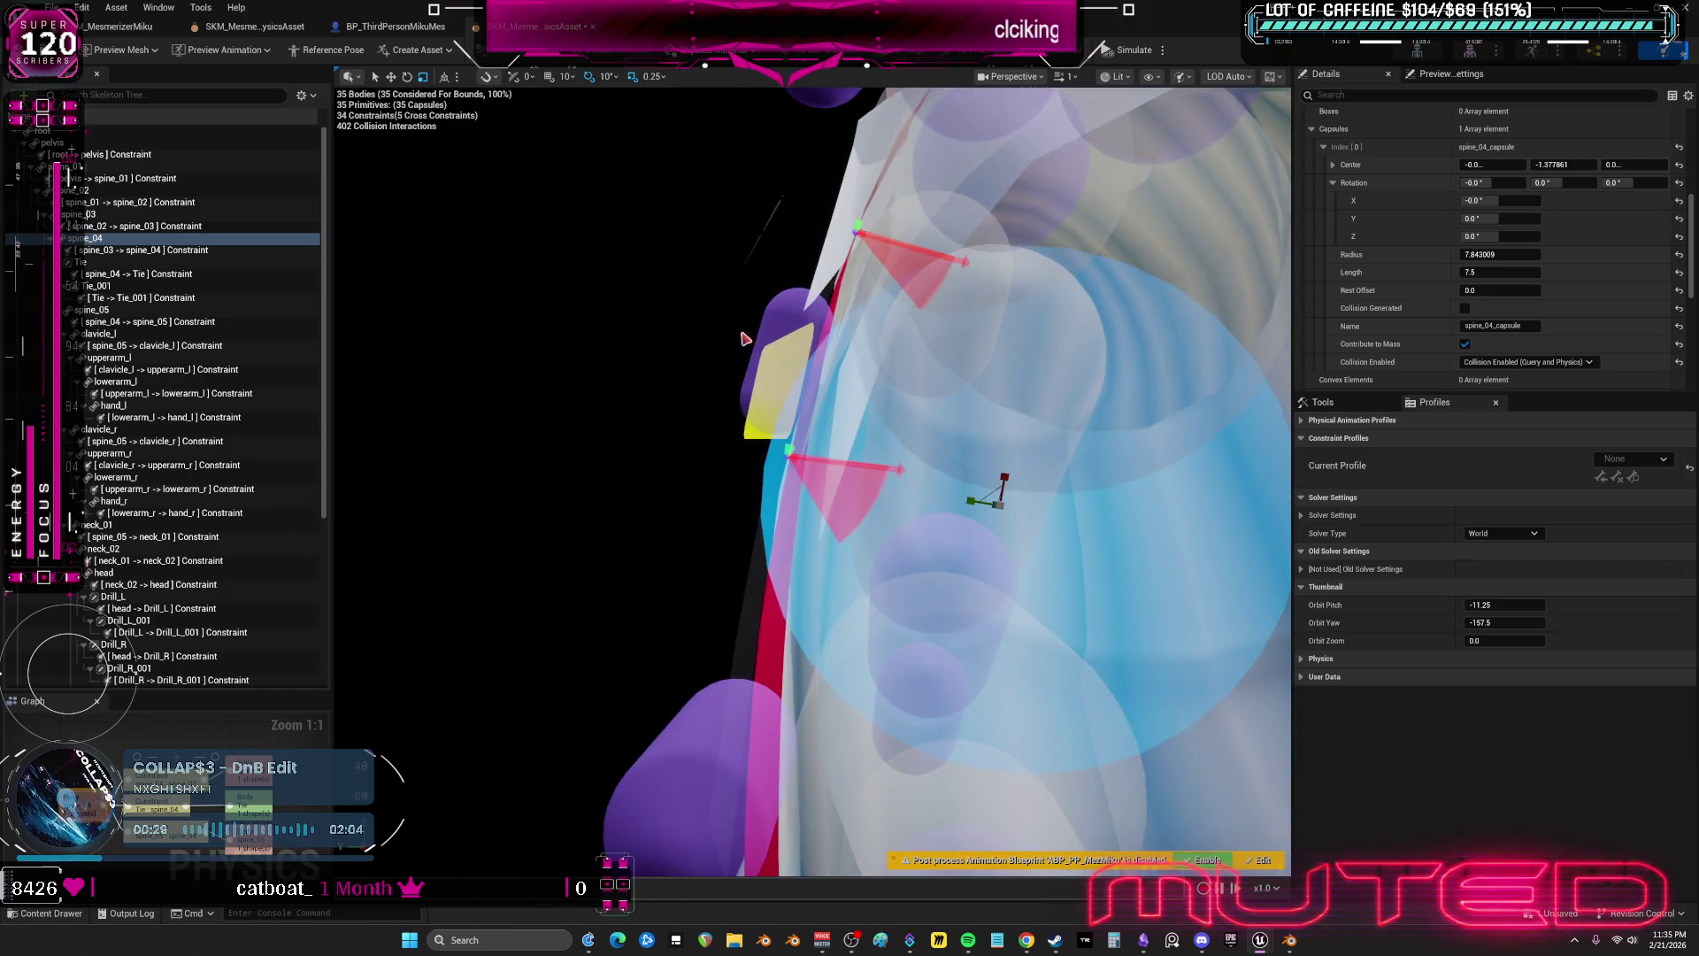
pyautogui.click(775, 304)
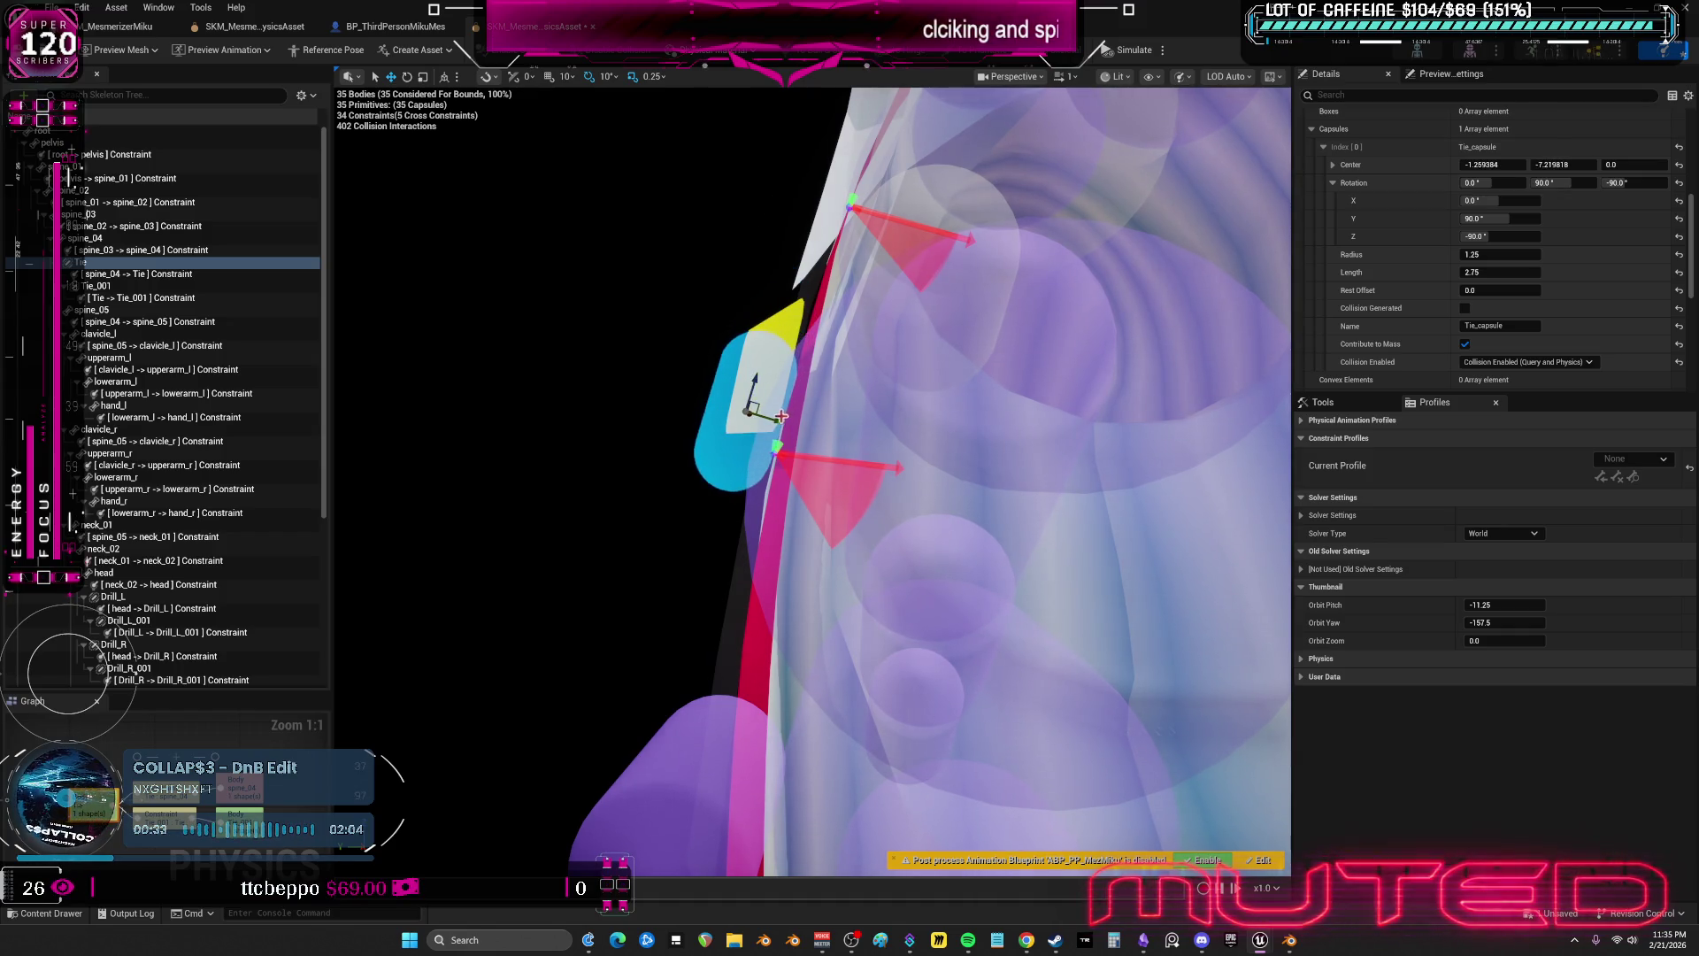
pyautogui.moveTo(782, 416); pyautogui.dragTo(786, 419)
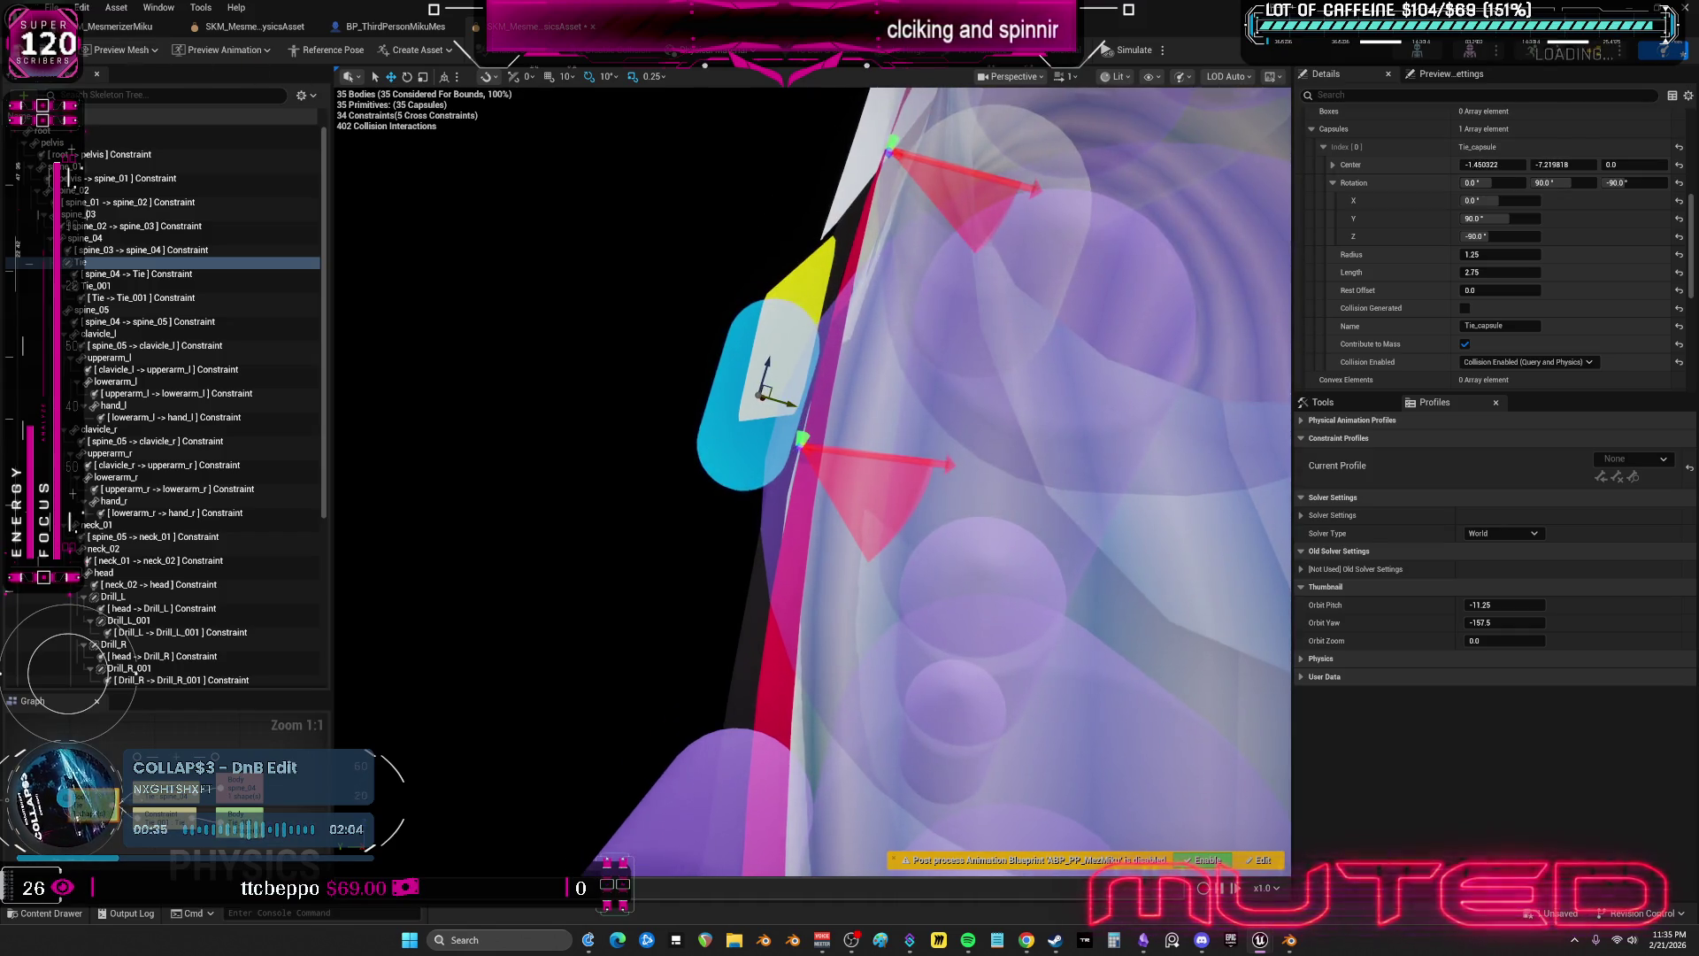
pyautogui.doubleClick(548, 32)
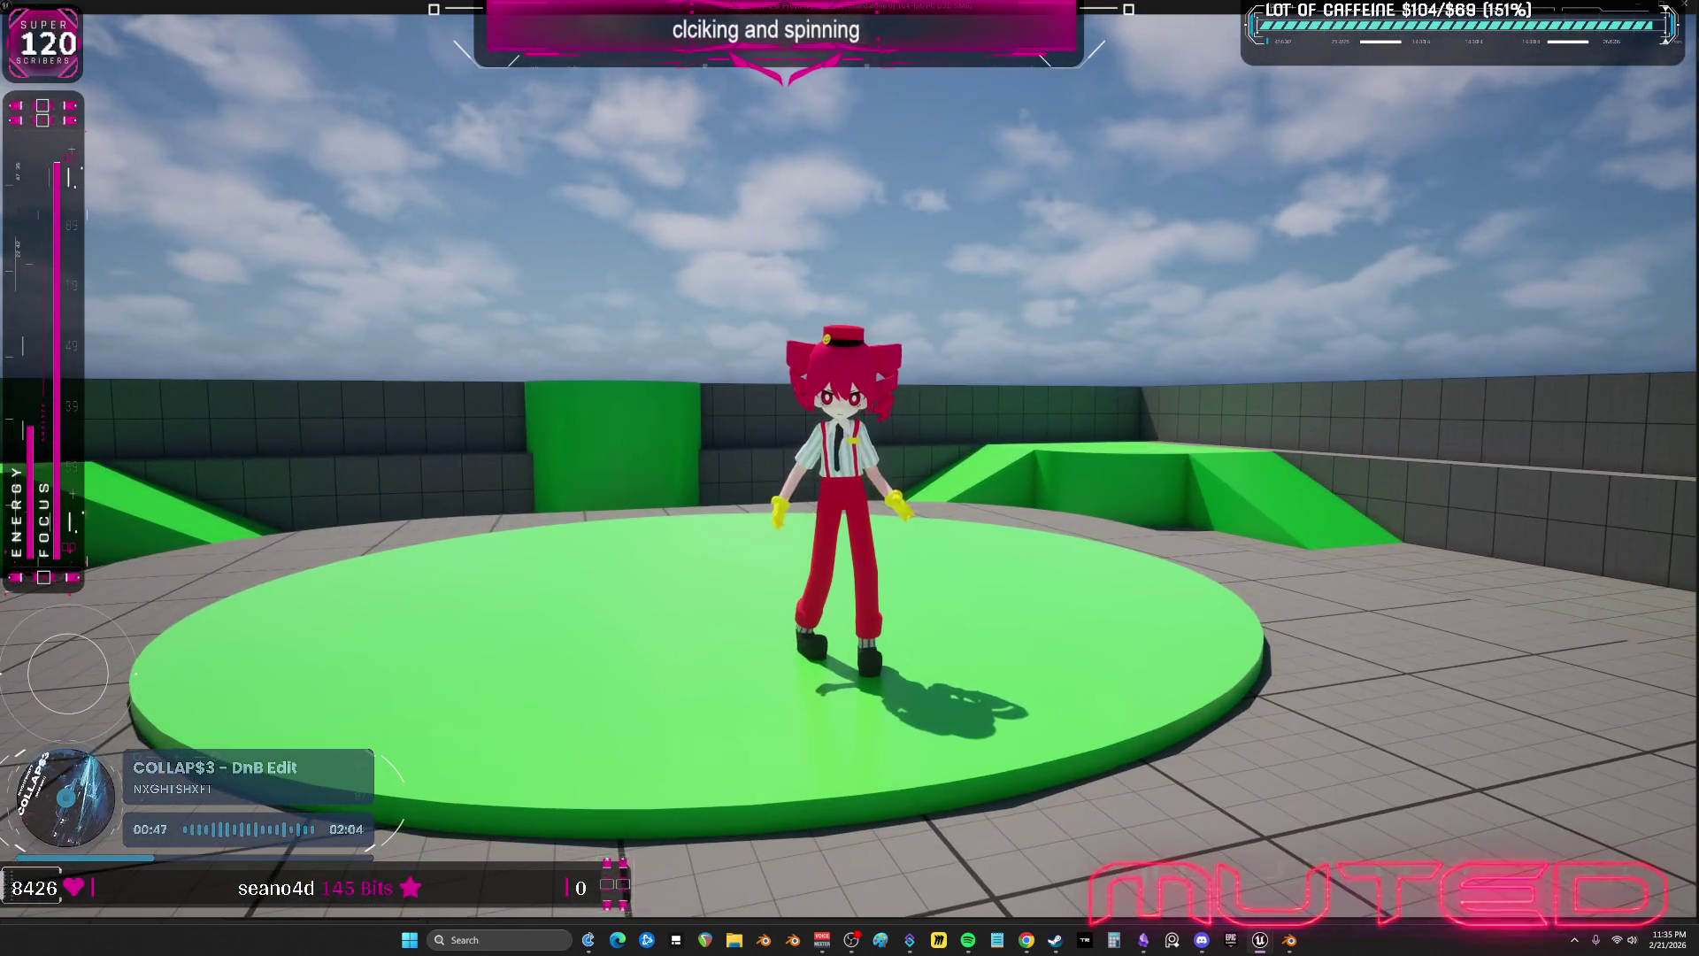
# - Stop the play test and bring back the full-screen physics asset editor
pyautogui.press('Escape')
pyautogui.moveTo(926, 141); pyautogui.dragTo(897, 7)
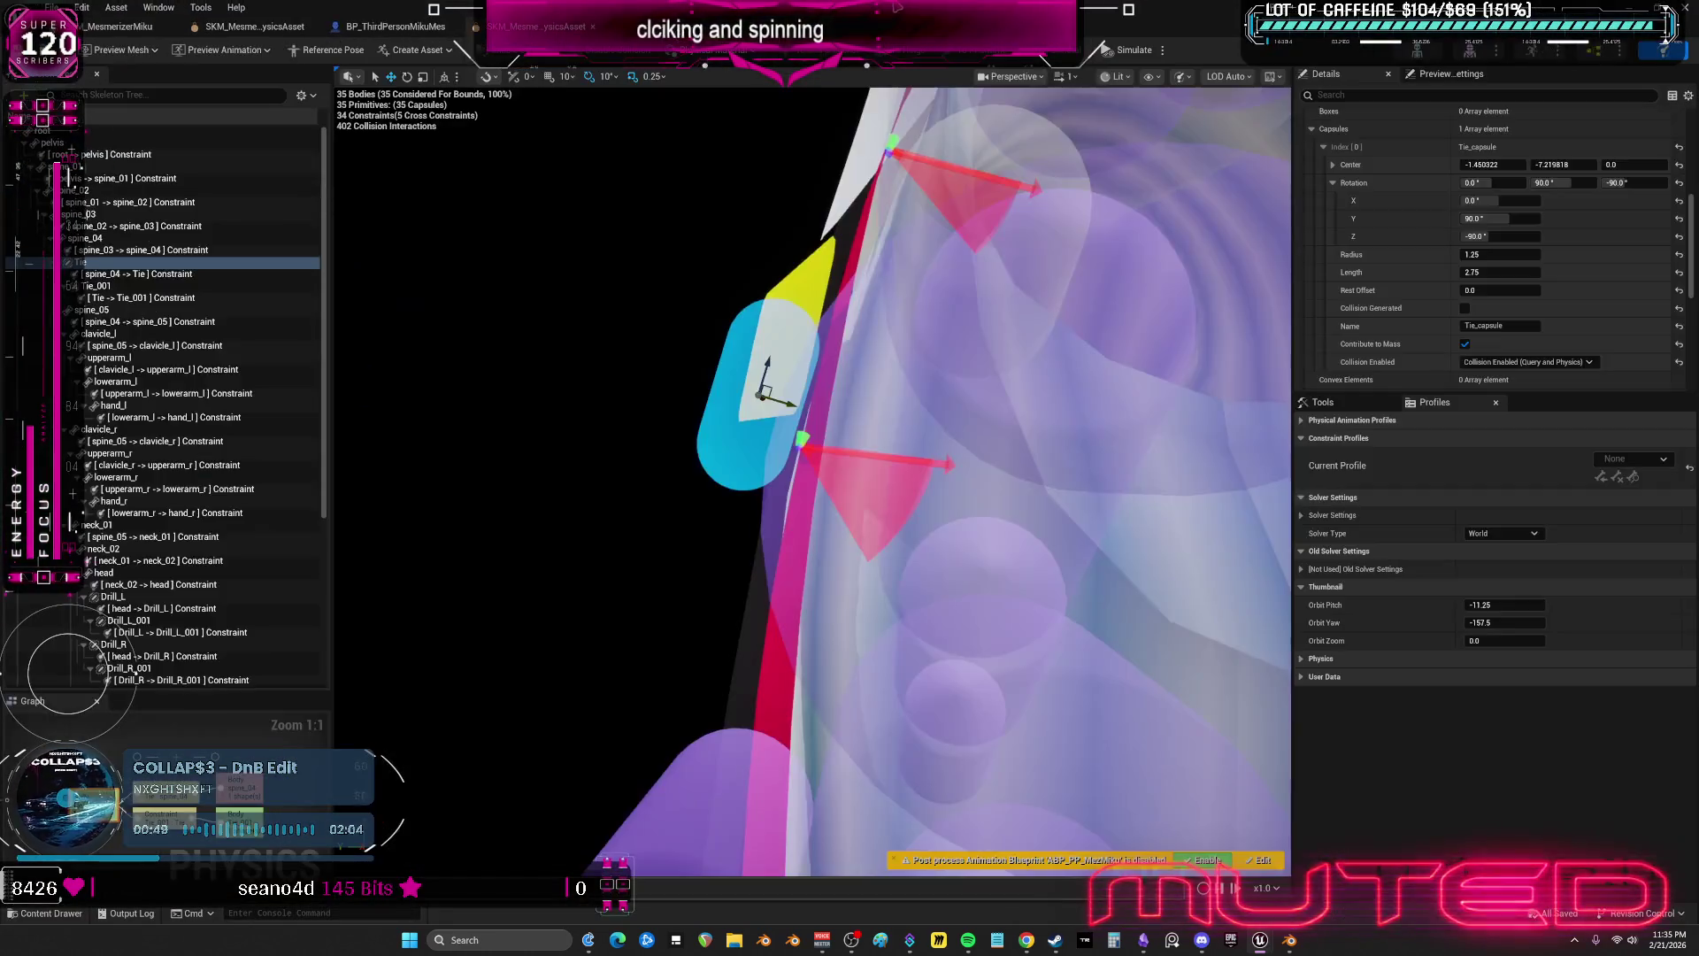
pyautogui.click(157, 299)
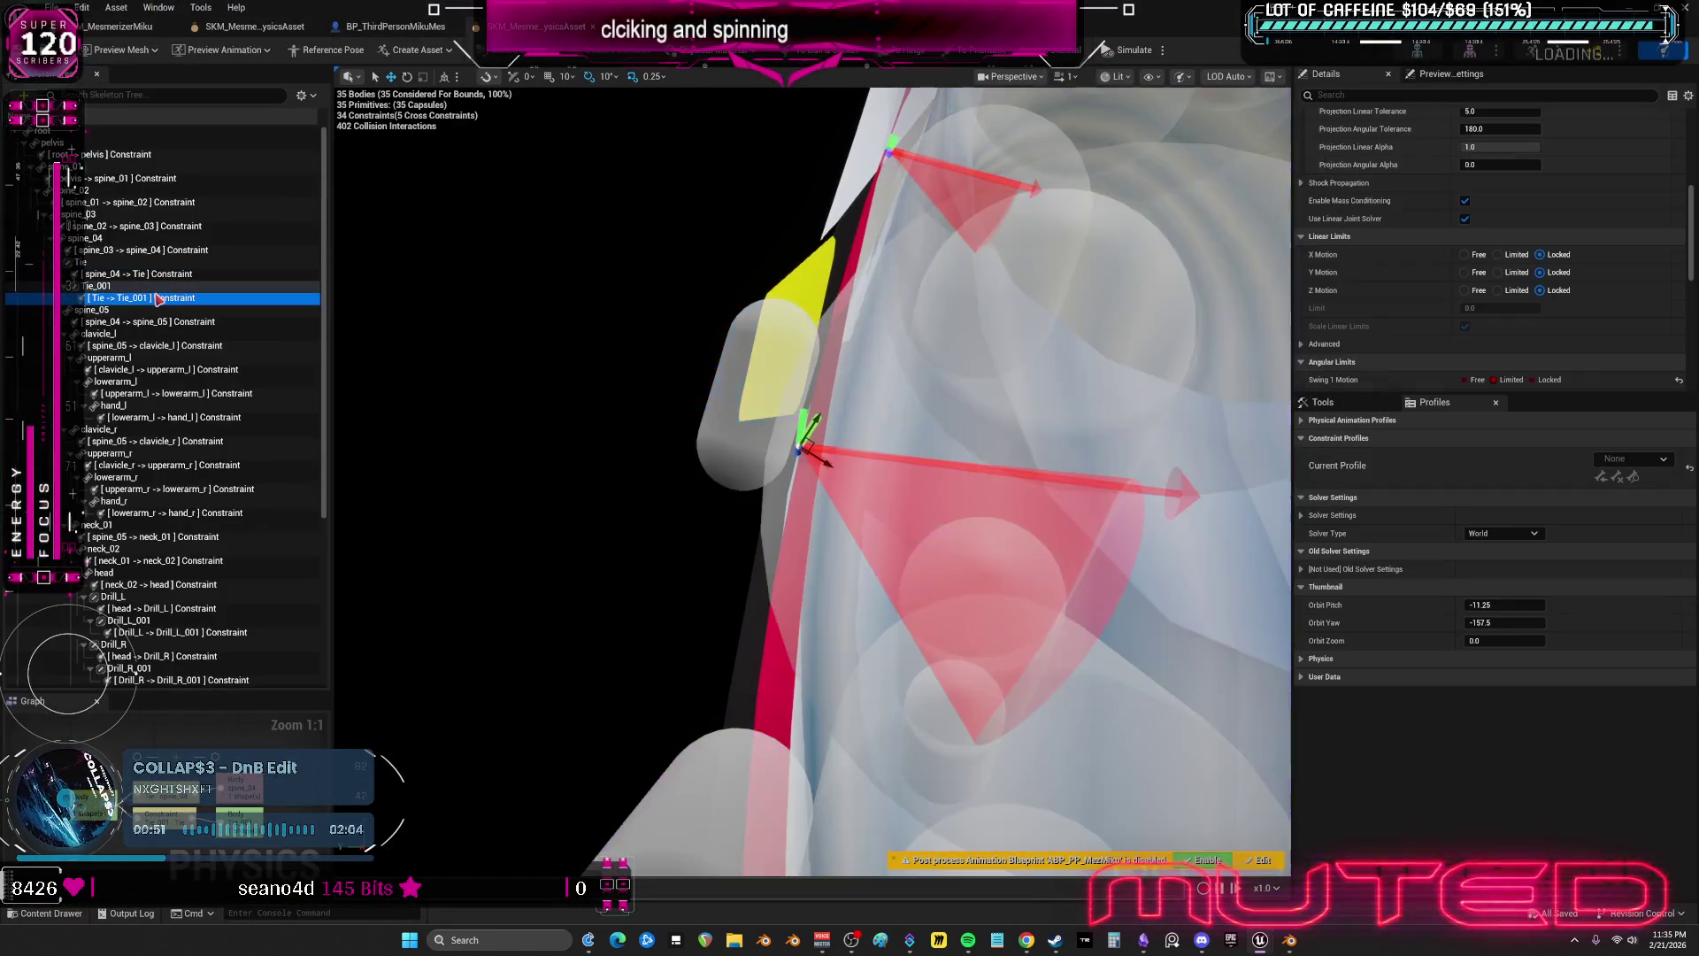
pyautogui.moveTo(885, 442); pyautogui.dragTo(796, 416)
pyautogui.scroll(5, 1389, 262)
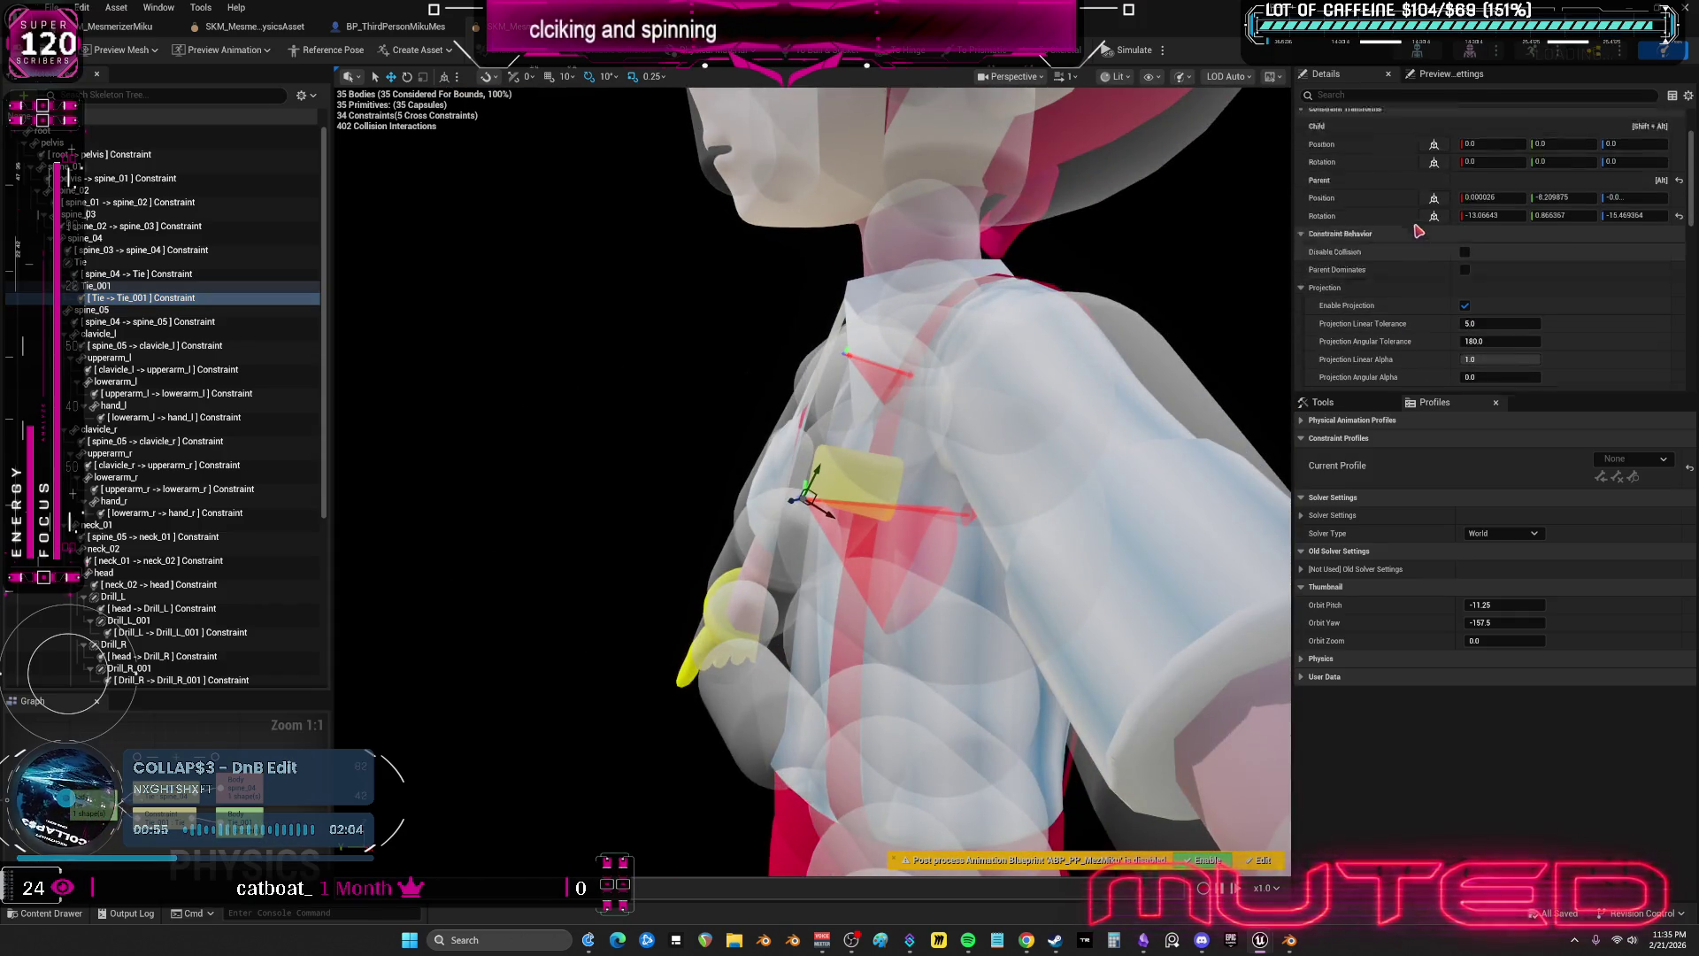
pyautogui.scroll(-3, 1423, 248)
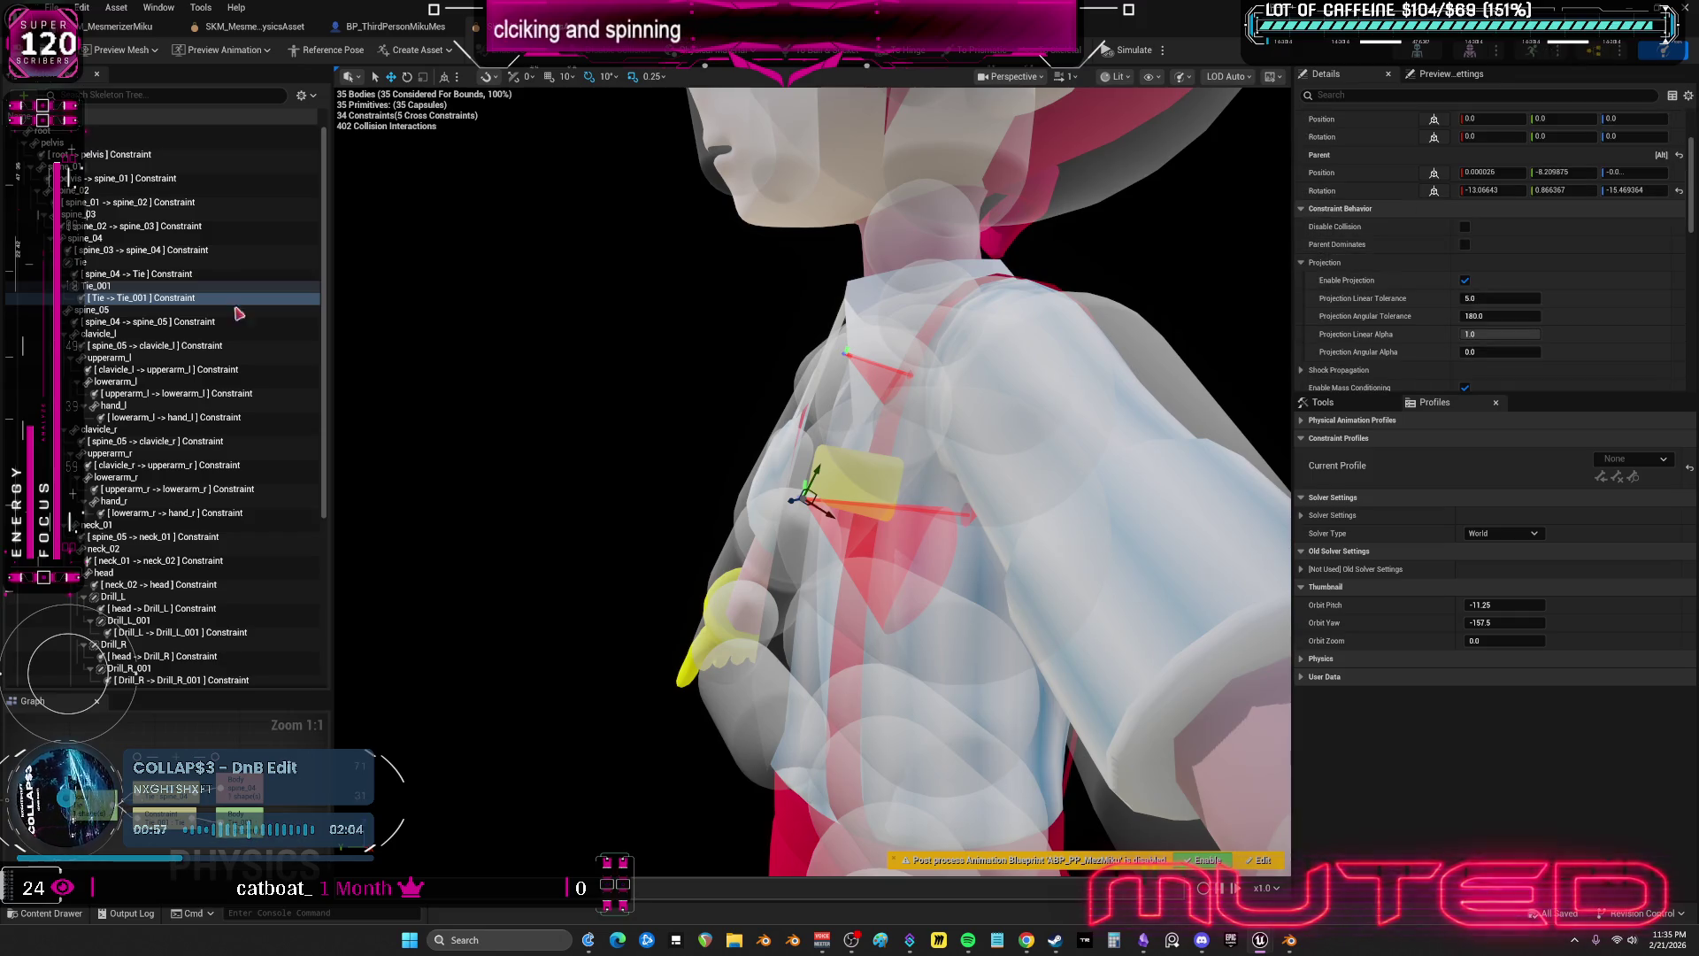
# - Turn off gravity on the Tie and Tie_001 bodies and set their linear damping to 0.2
pyautogui.click(98, 286)
pyautogui.keyDown('ctrl'); pyautogui.click(81, 262); pyautogui.keyUp('ctrl')
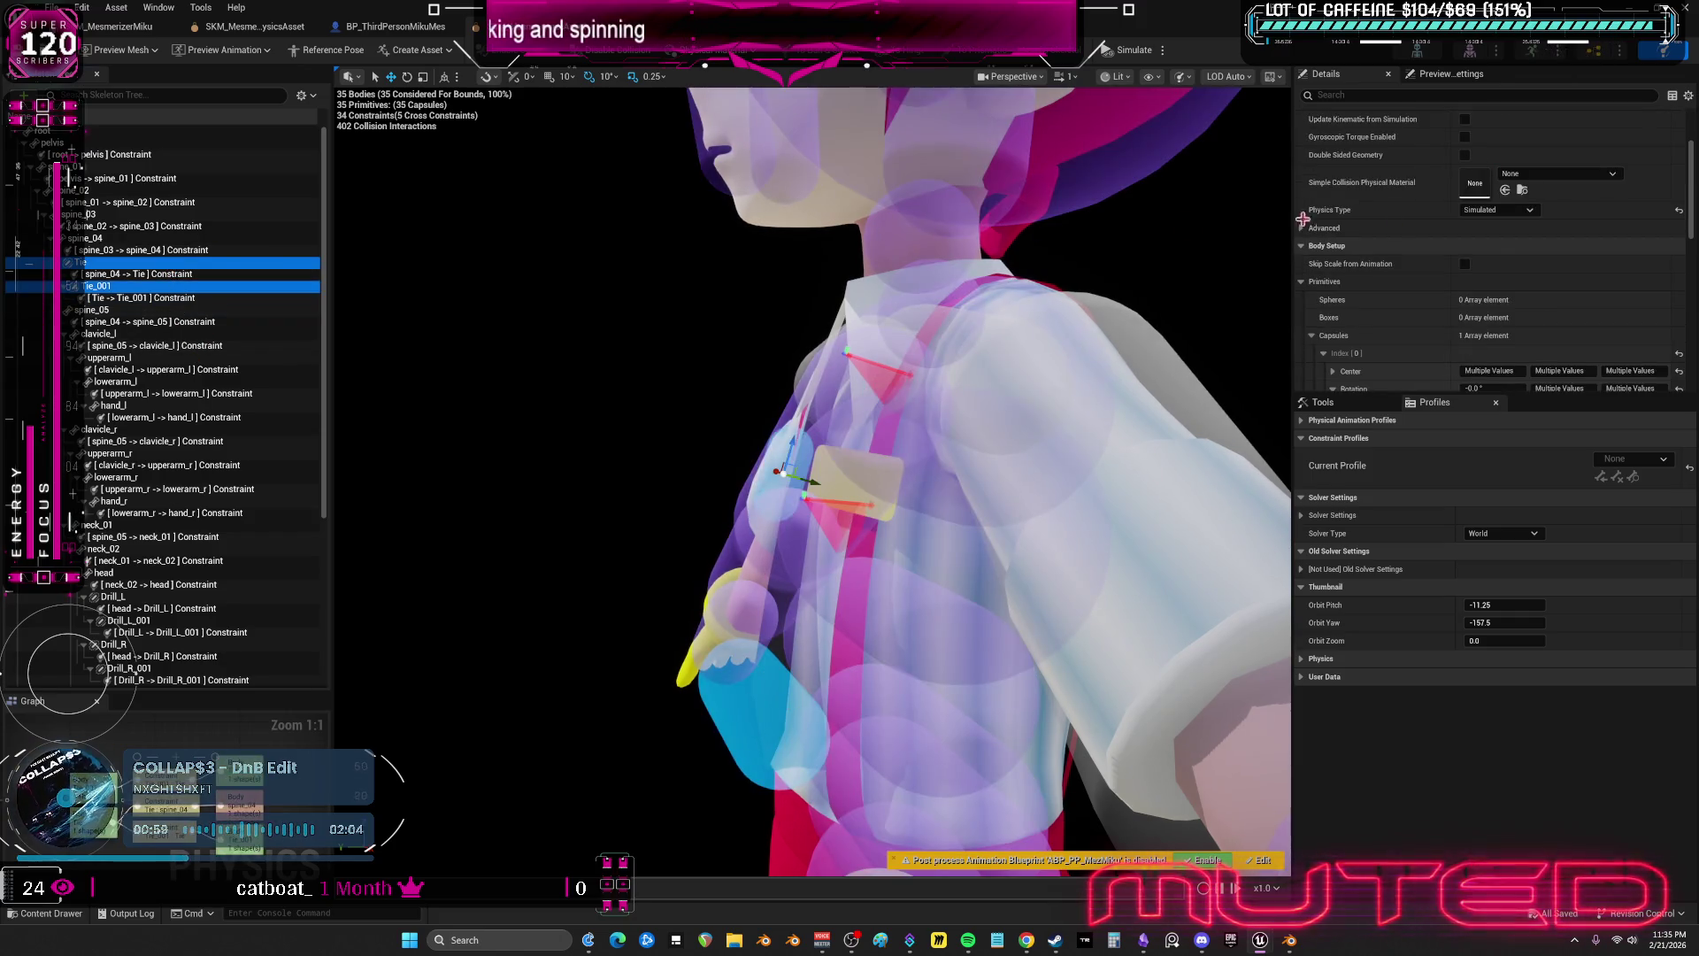
pyautogui.click(1465, 188)
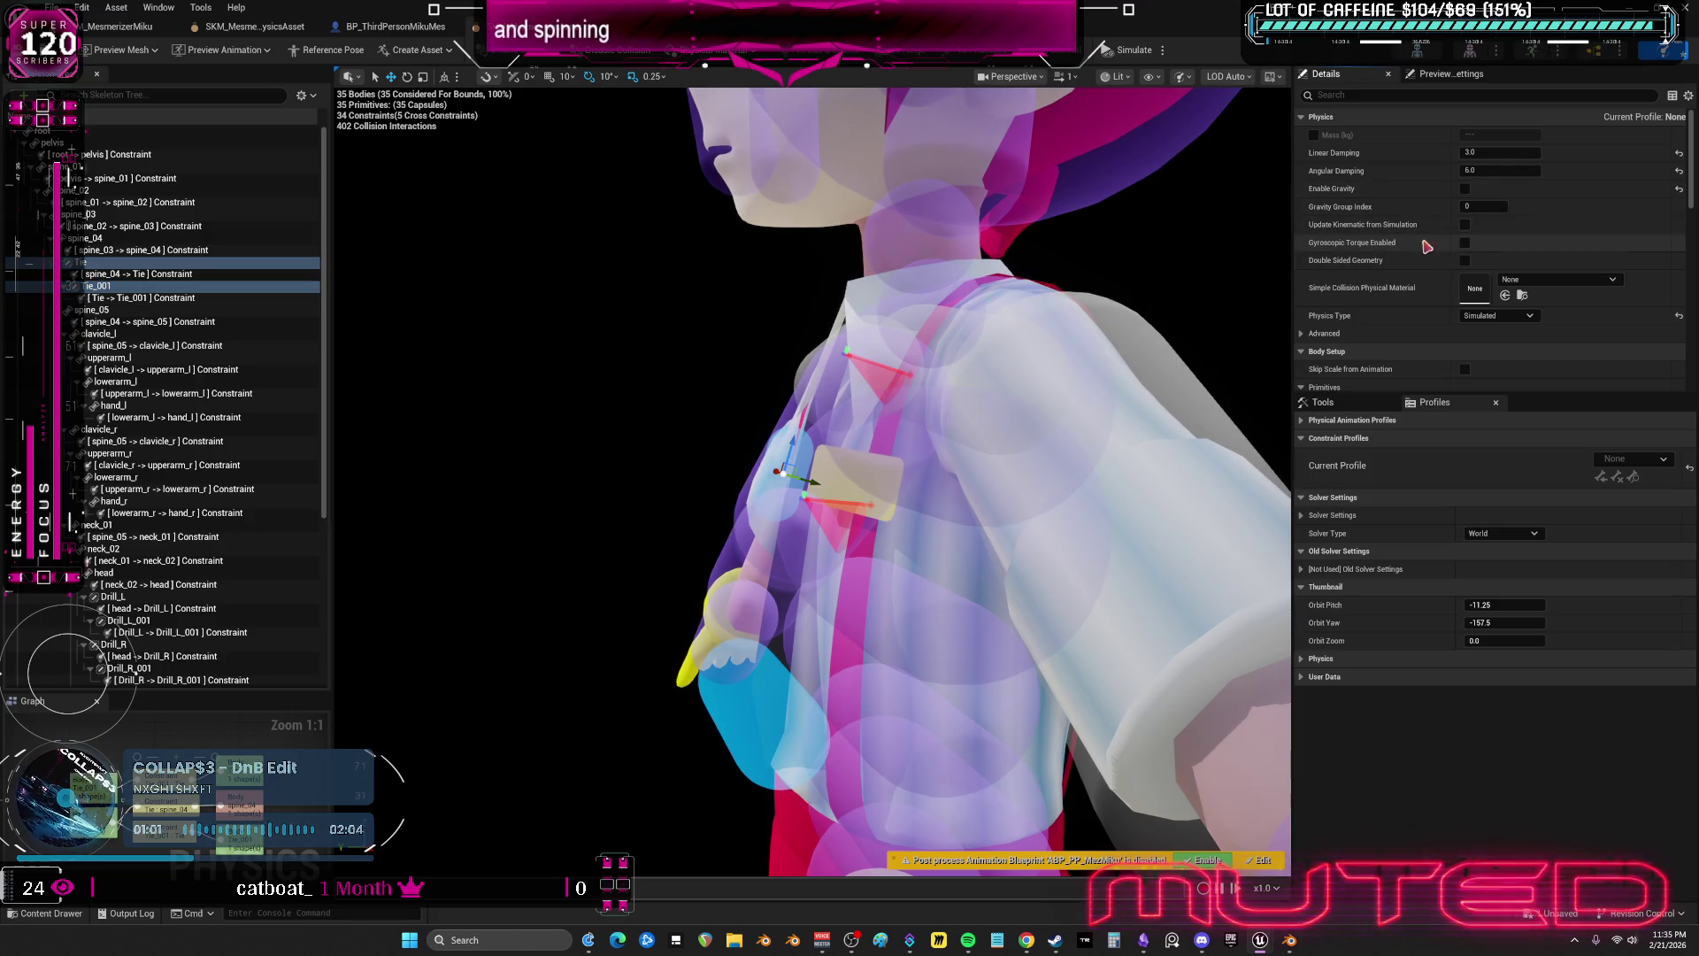
pyautogui.write('2')
pyautogui.click(1509, 173)
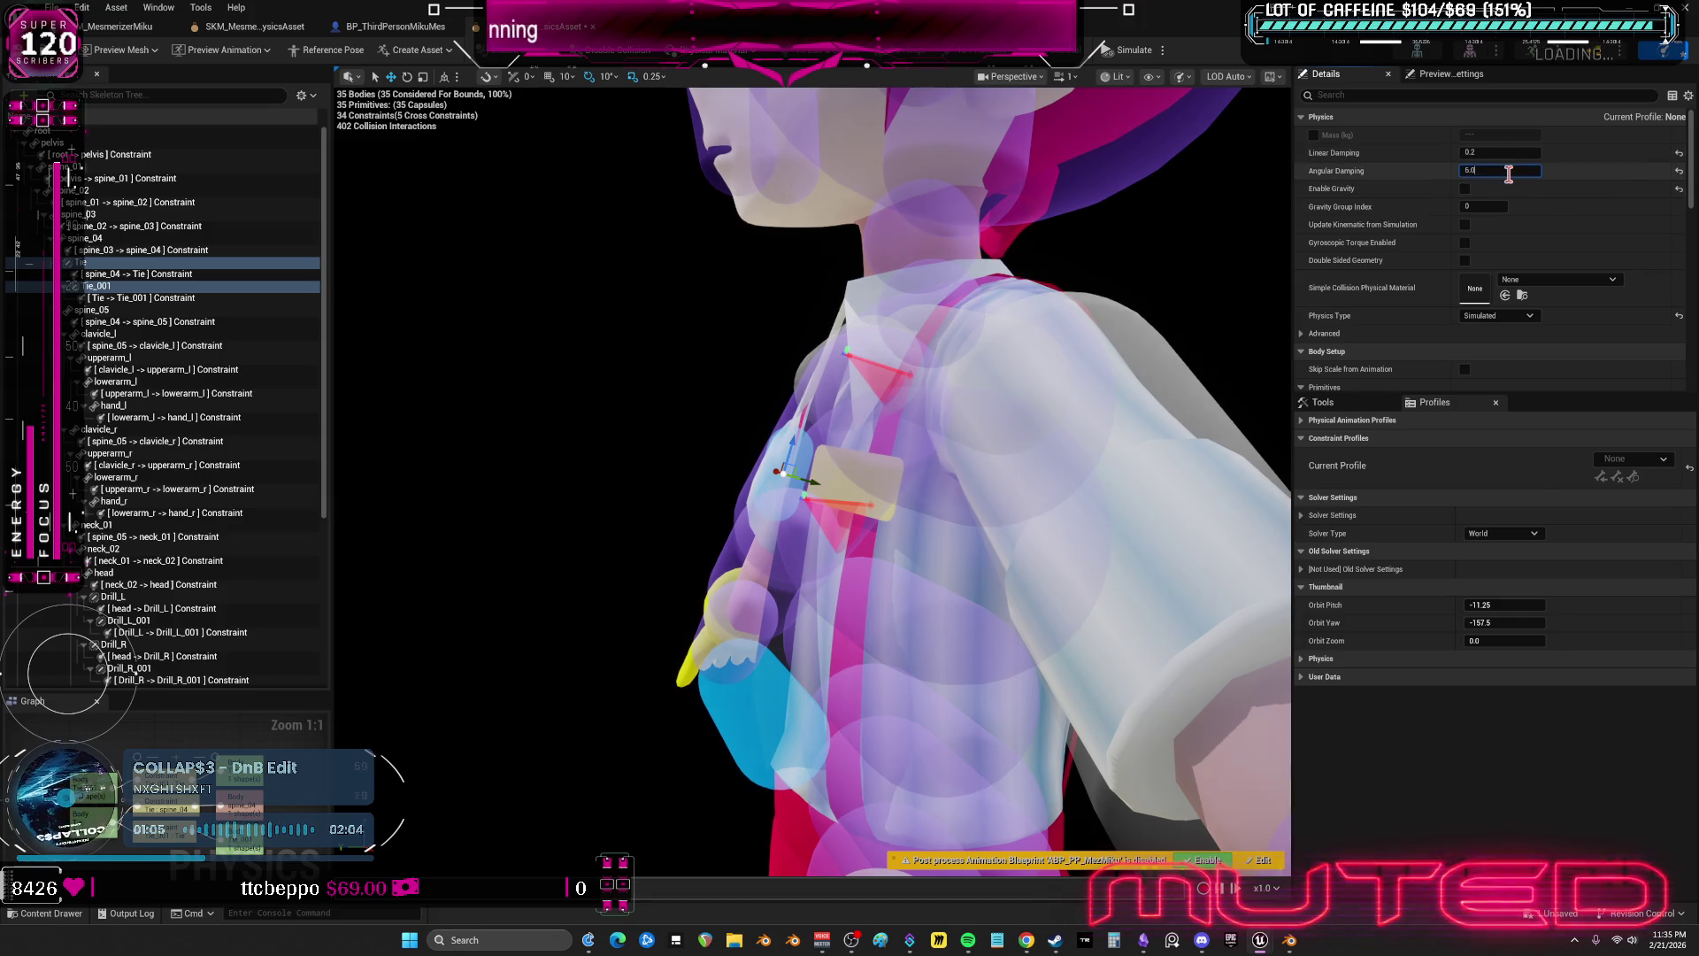
pyautogui.write('0.2')
# - Set both tie constraints' angular drive mode to Twist and Swing with Swing drive enabled
pyautogui.scroll(-5, 1387, 325)
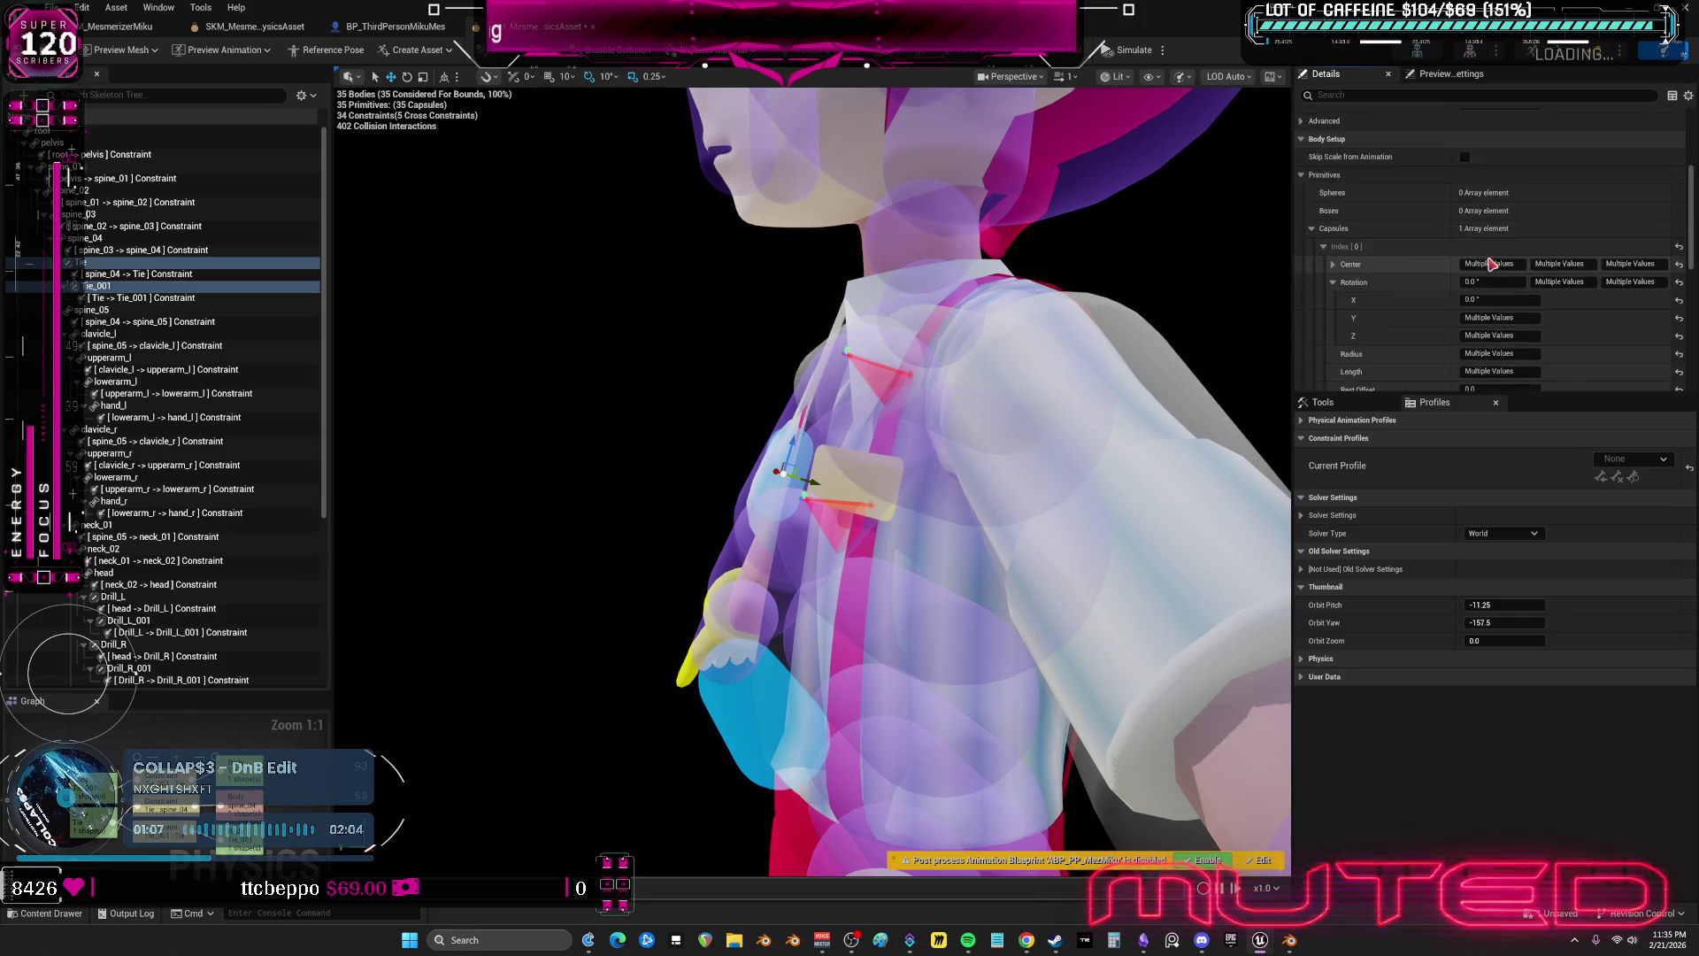
pyautogui.scroll(-3, 1398, 318)
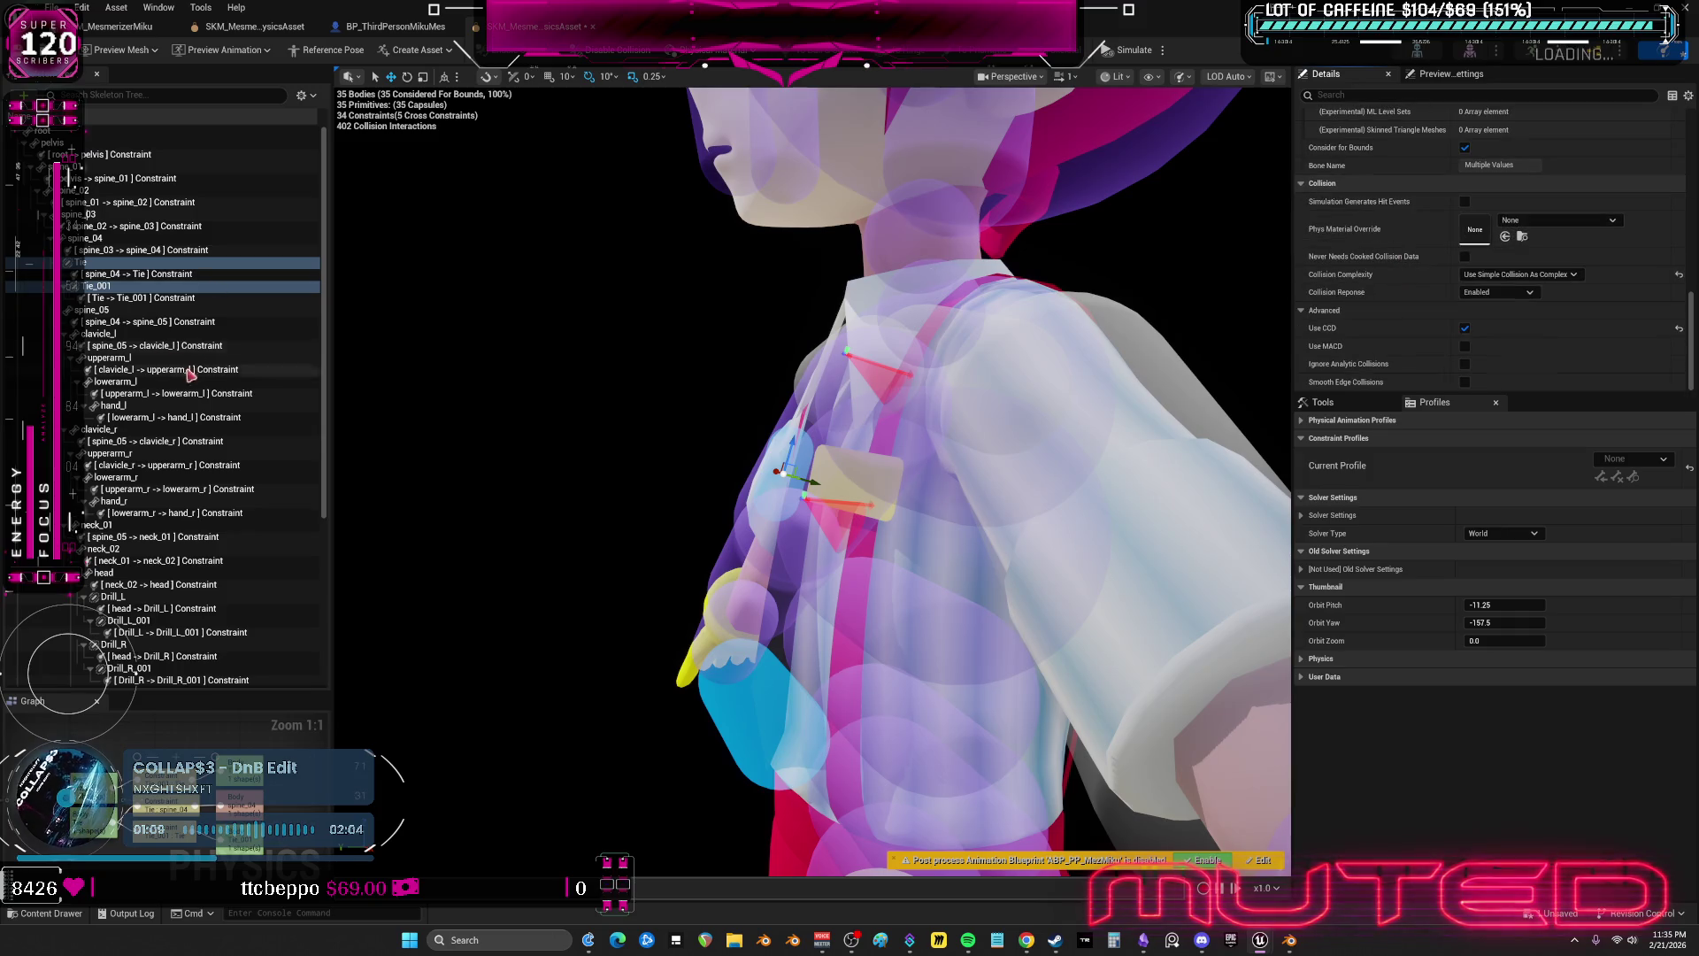
pyautogui.click(157, 299)
pyautogui.keyDown('ctrl'); pyautogui.click(142, 274); pyautogui.keyUp('ctrl')
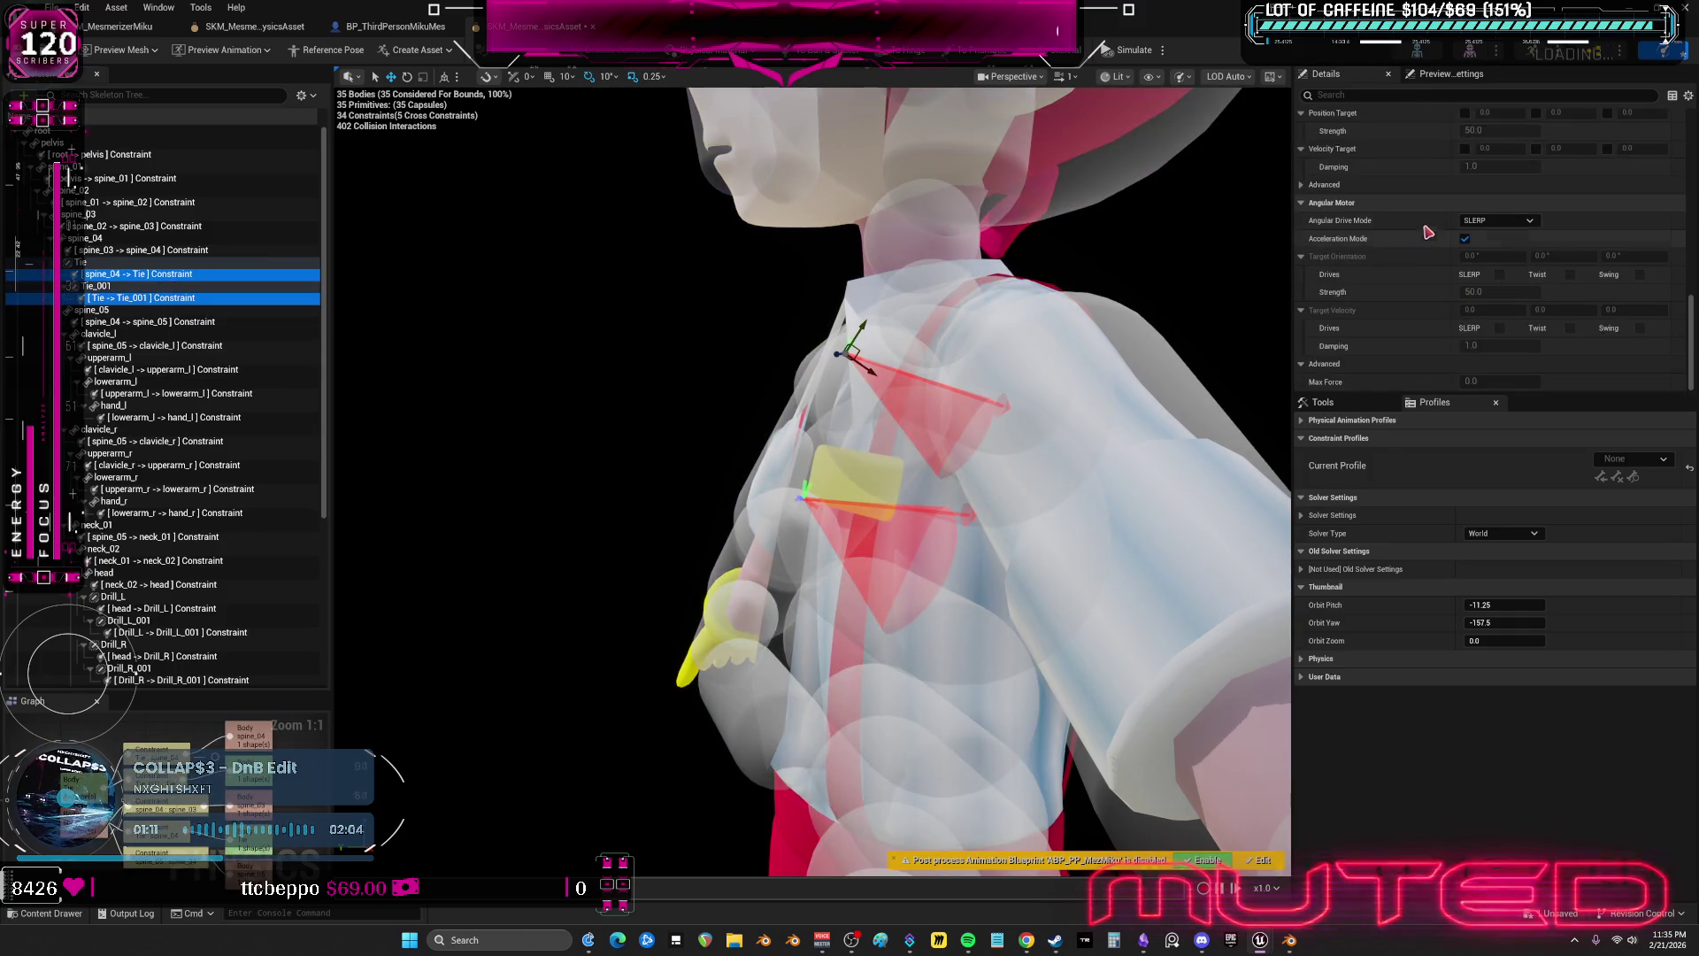
pyautogui.click(1441, 239)
pyautogui.click(1498, 220)
pyautogui.click(1504, 251)
pyautogui.click(1640, 274)
pyautogui.click(1502, 291)
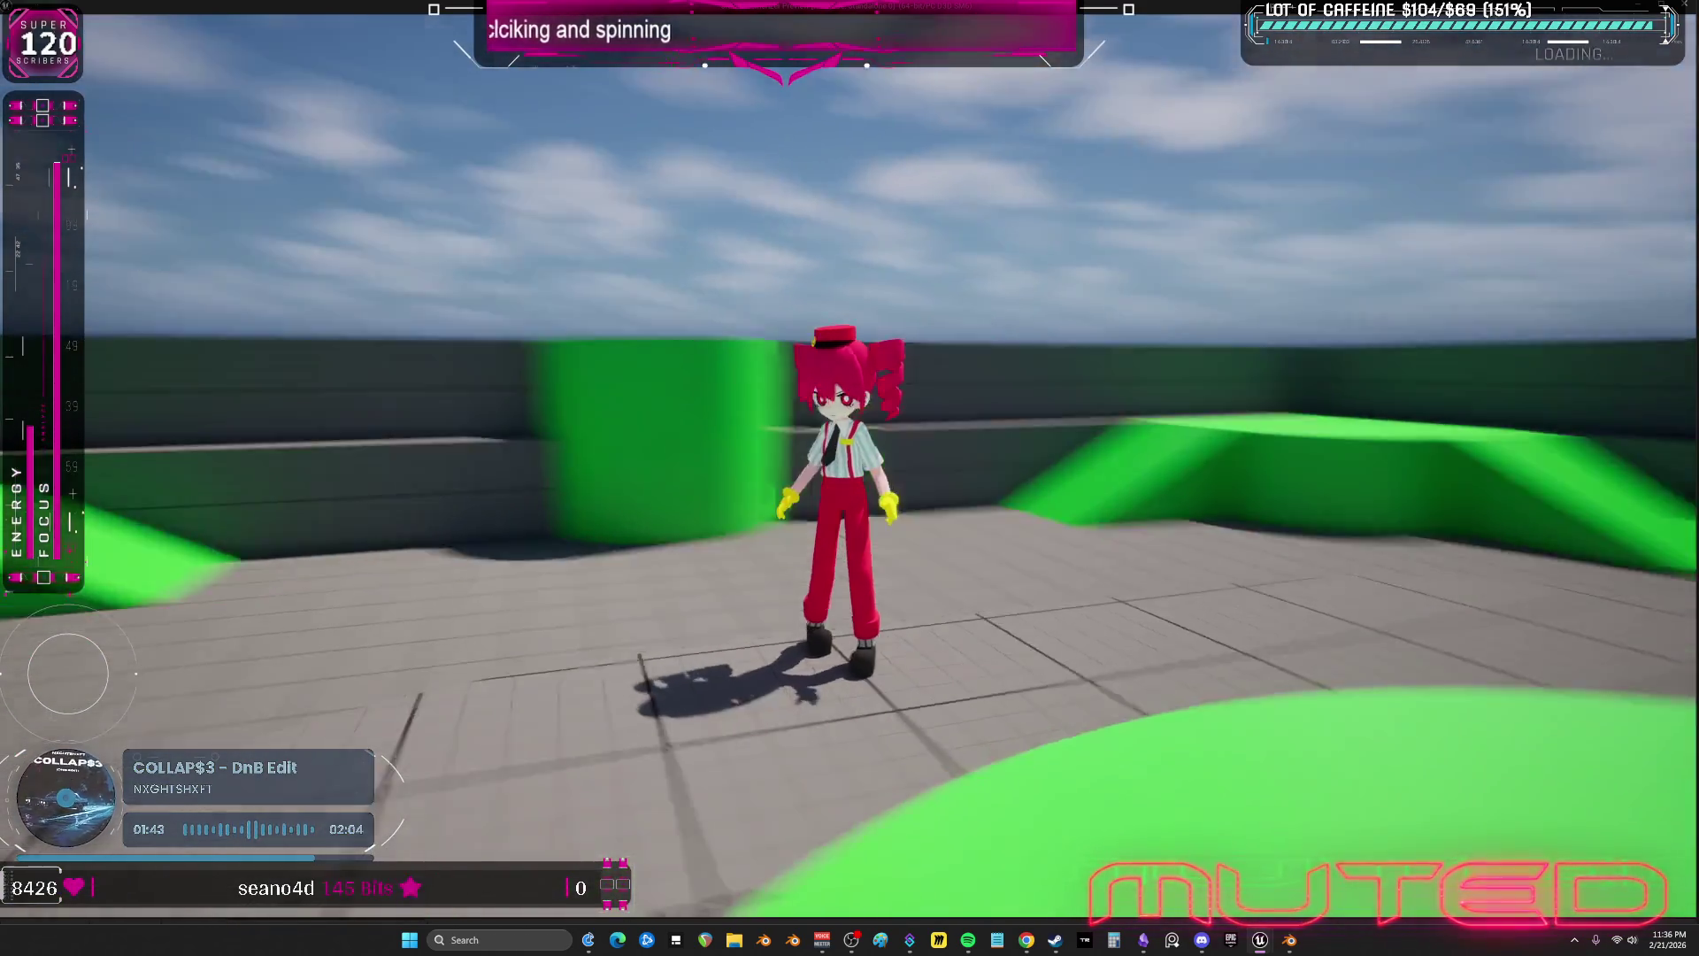
# - End the play test and return to the maximized physics asset editor
pyautogui.press('Escape')
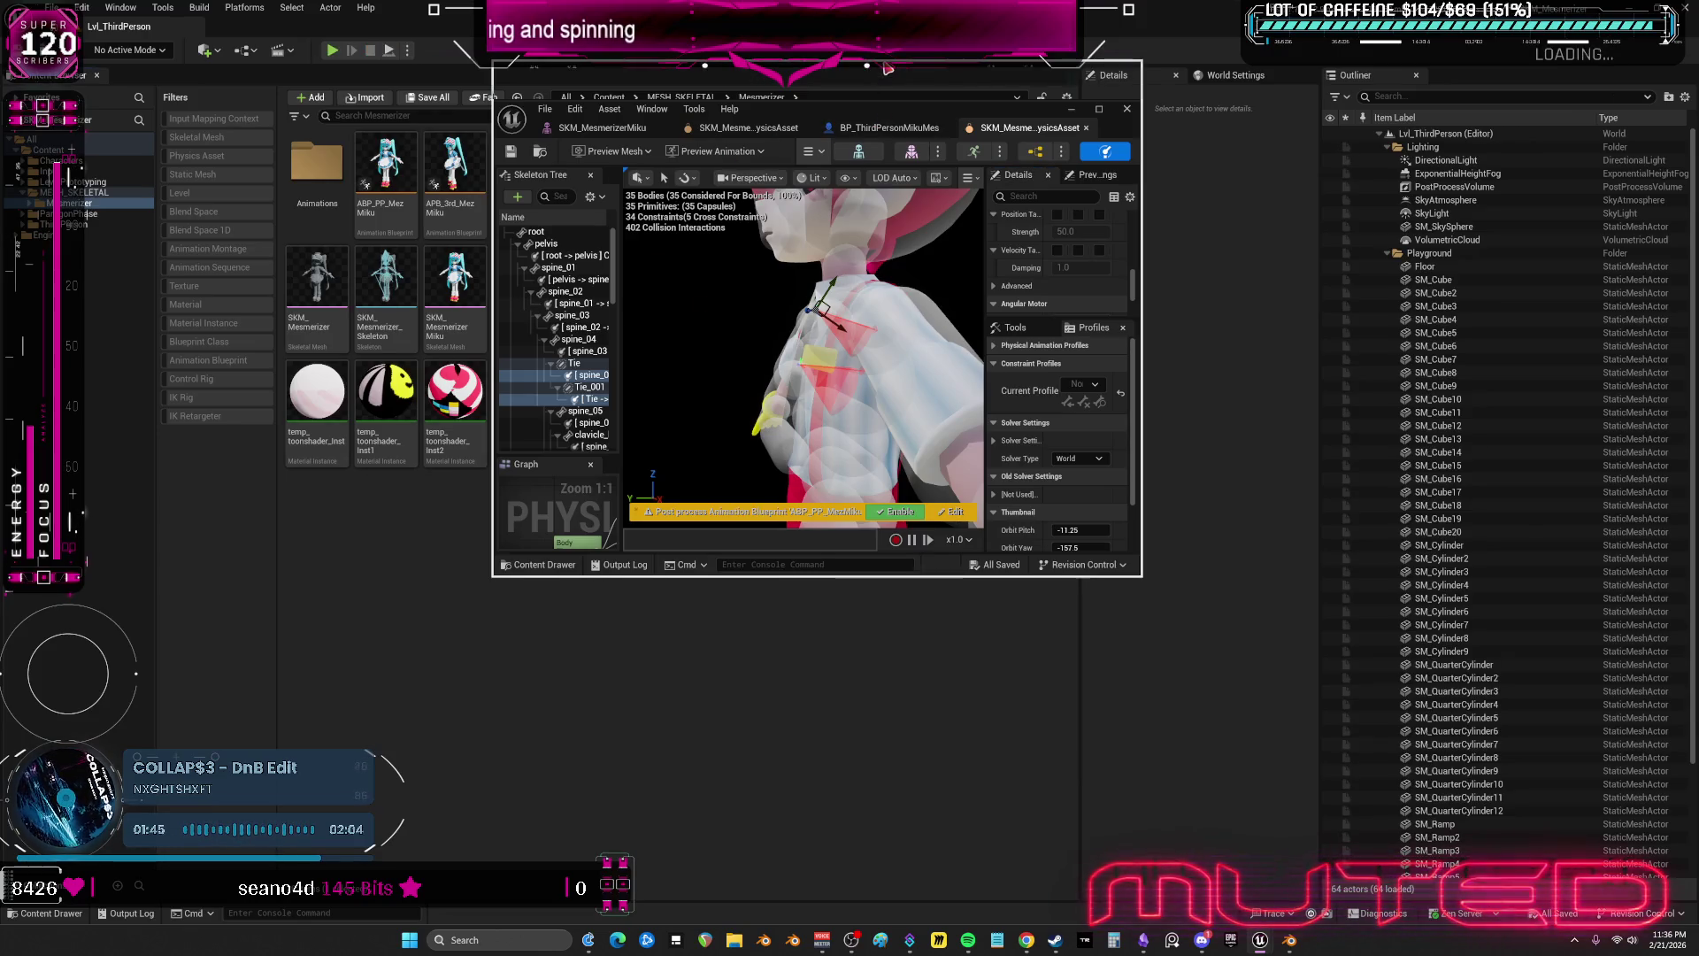
pyautogui.doubleClick(859, 108)
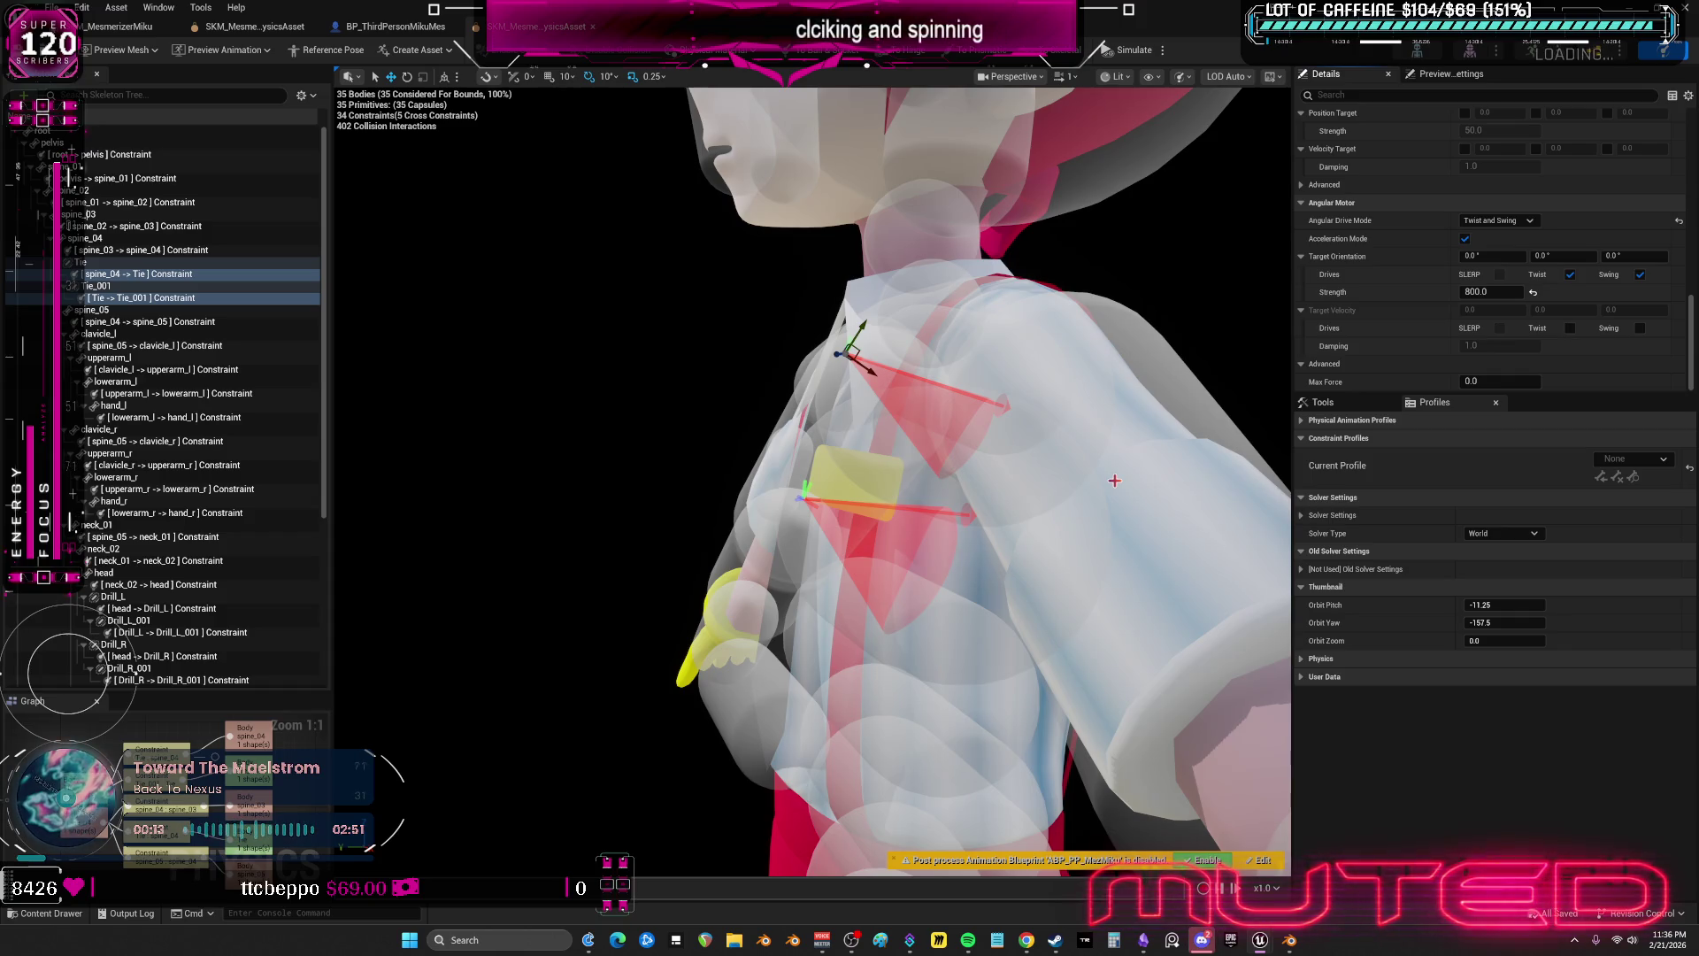
pyautogui.moveTo(580, 417); pyautogui.dragTo(717, 412)
# - Rotate the Tie–Tie_001 constraint frame about 17 degrees
pyautogui.moveTo(884, 427); pyautogui.dragTo(875, 431)
pyautogui.click(749, 513)
pyautogui.moveTo(706, 492)
pyautogui.mouseDown()
pyautogui.moveTo(733, 508)
pyautogui.moveTo(728, 537)
pyautogui.moveTo(744, 491)
pyautogui.moveTo(690, 563)
pyautogui.moveTo(736, 501)
pyautogui.moveTo(872, 516)
pyautogui.mouseUp()
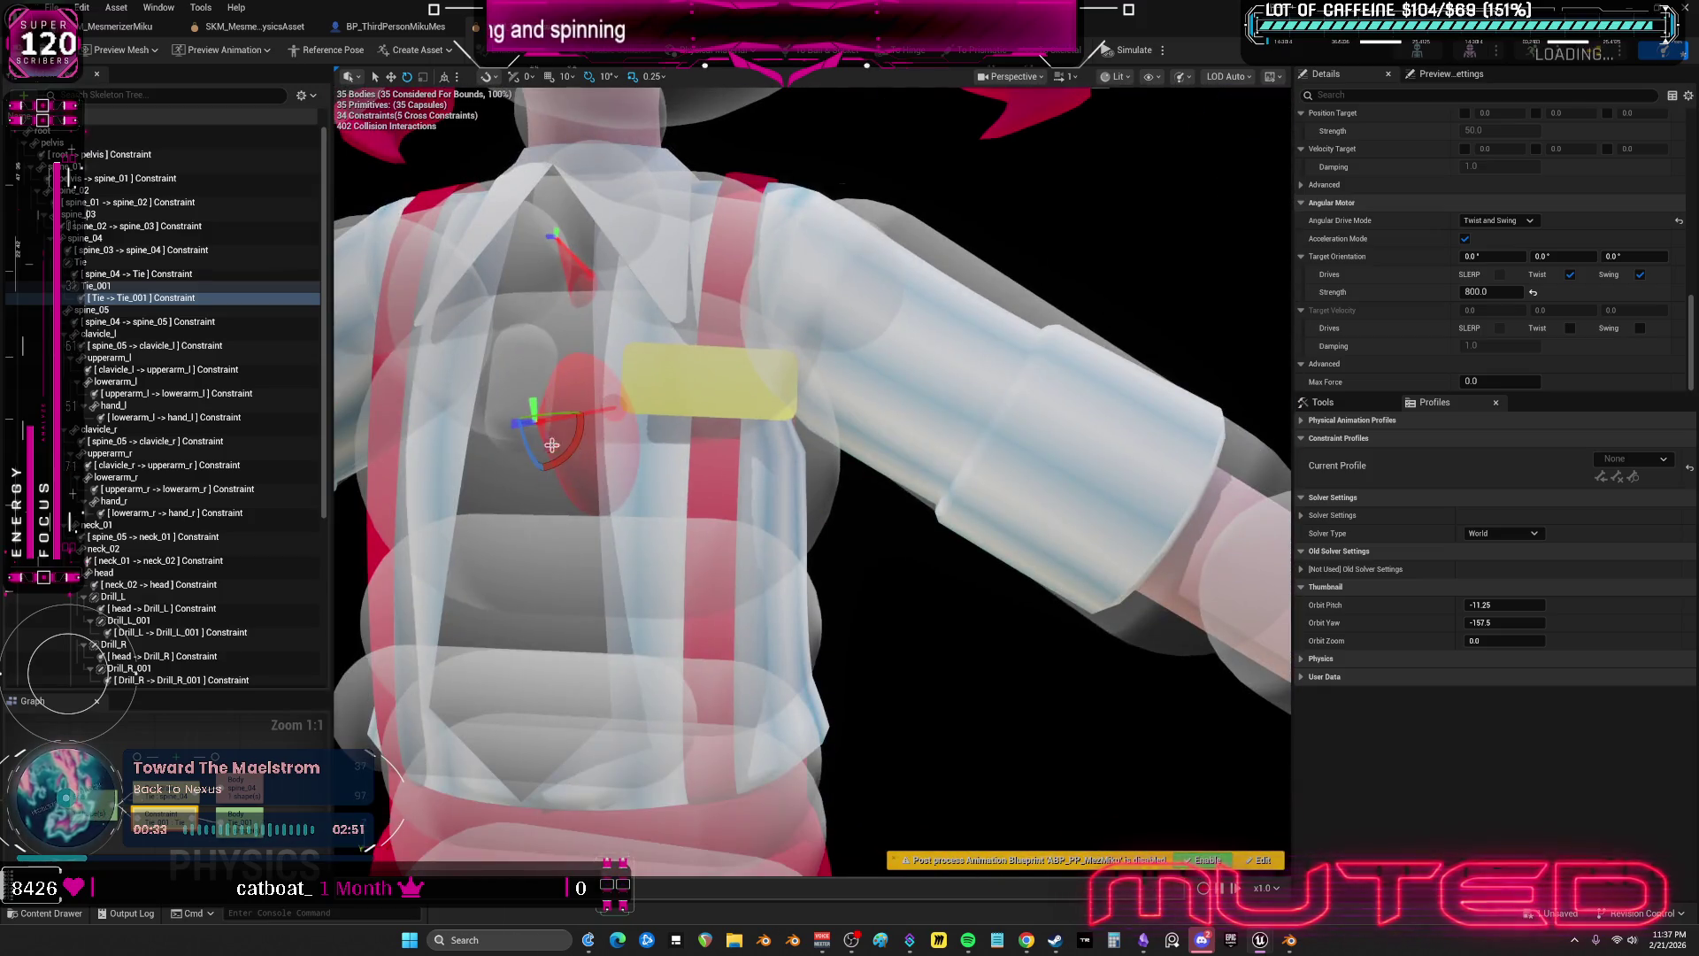
# - Finish angling the tie constraint, restore the editor window, and start a play test
pyautogui.moveTo(485, 427)
pyautogui.mouseDown()
pyautogui.moveTo(545, 421)
pyautogui.moveTo(529, 491)
pyautogui.mouseUp()
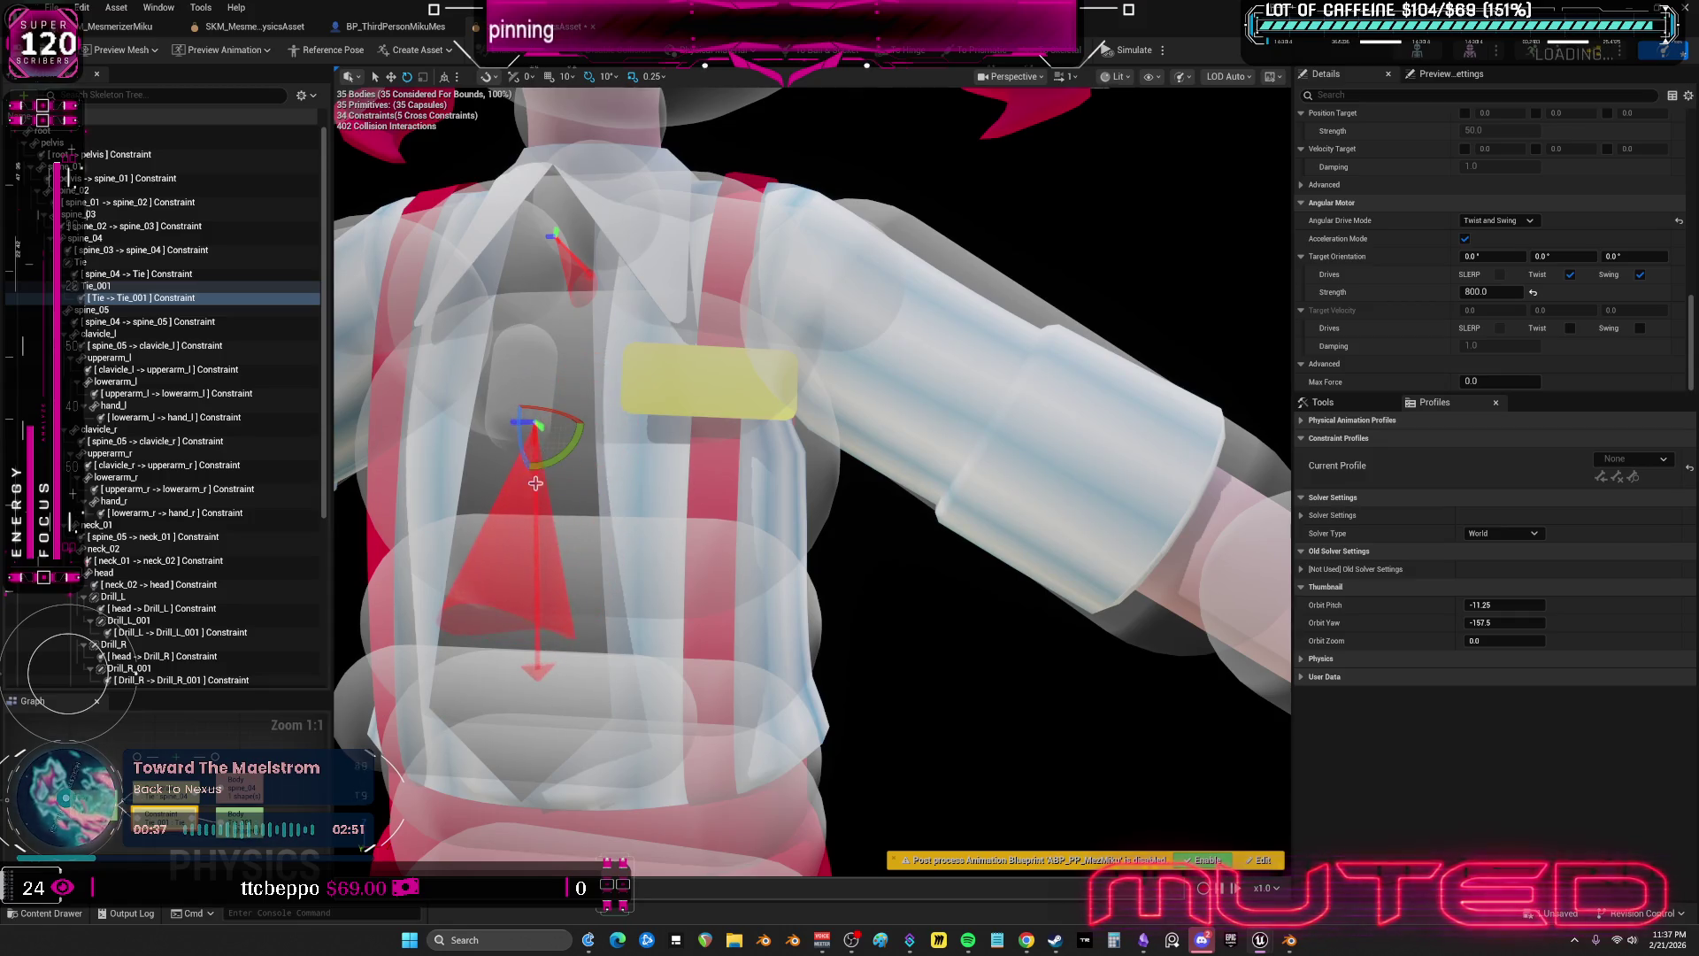
pyautogui.doubleClick(516, 27)
pyautogui.click(333, 50)
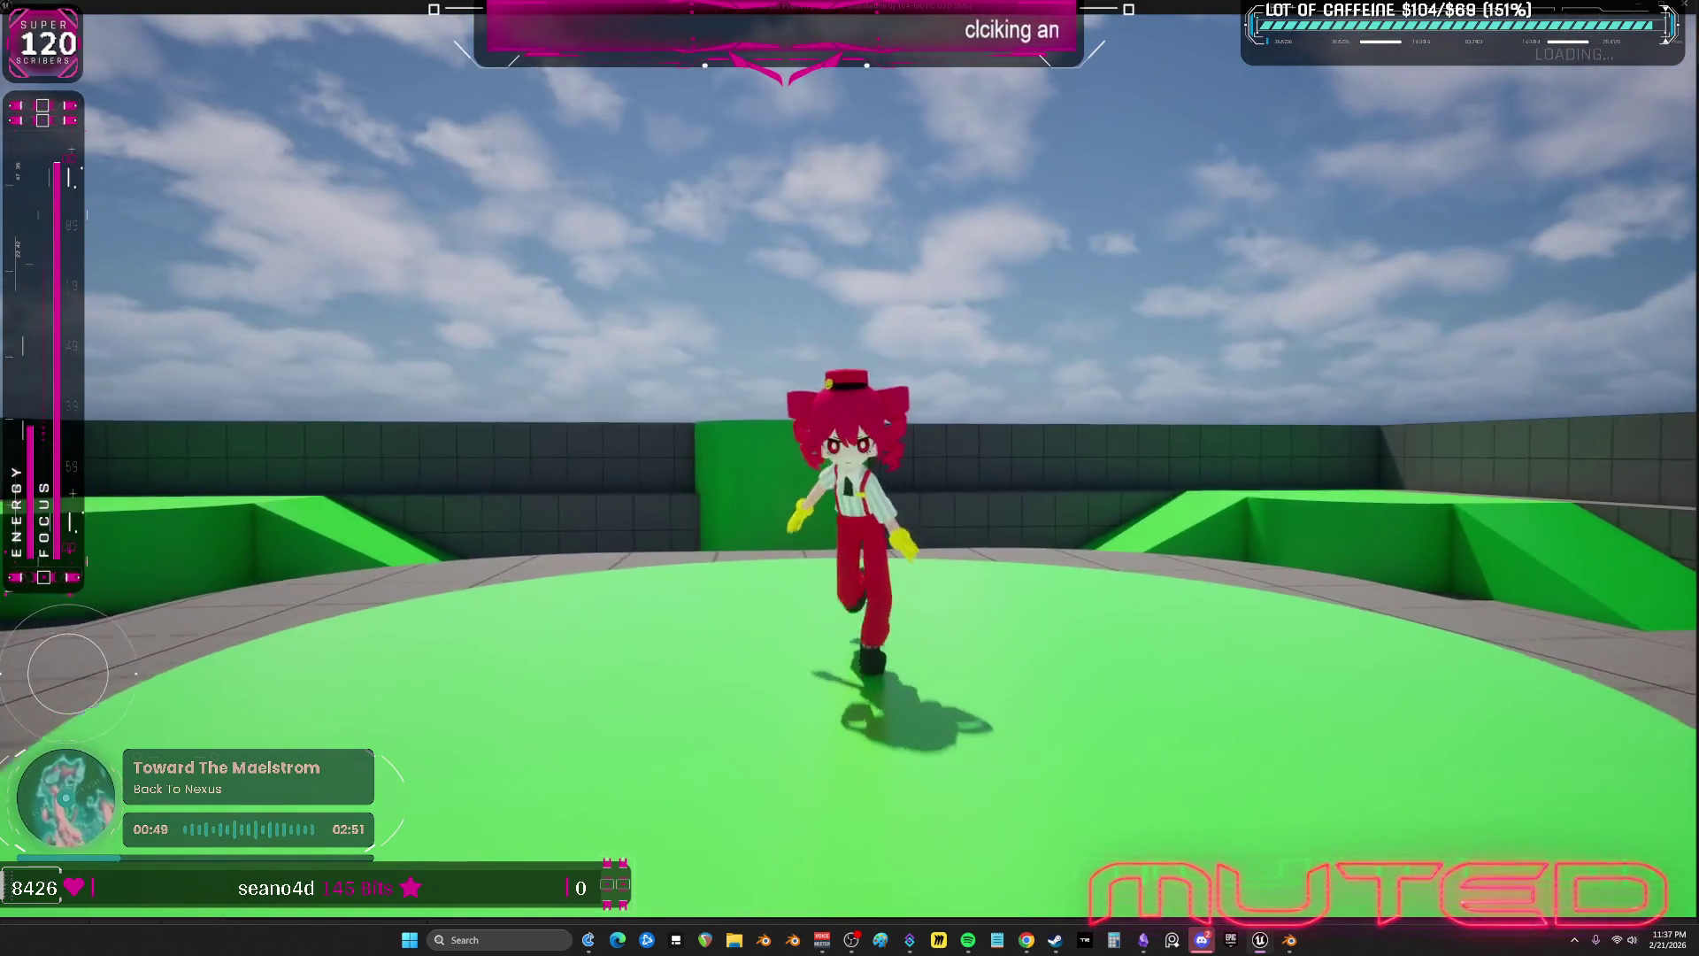
# - Leave the play test and switch back to the physics asset editor showing Tie_001
pyautogui.hotkey('alt', 'Tab')
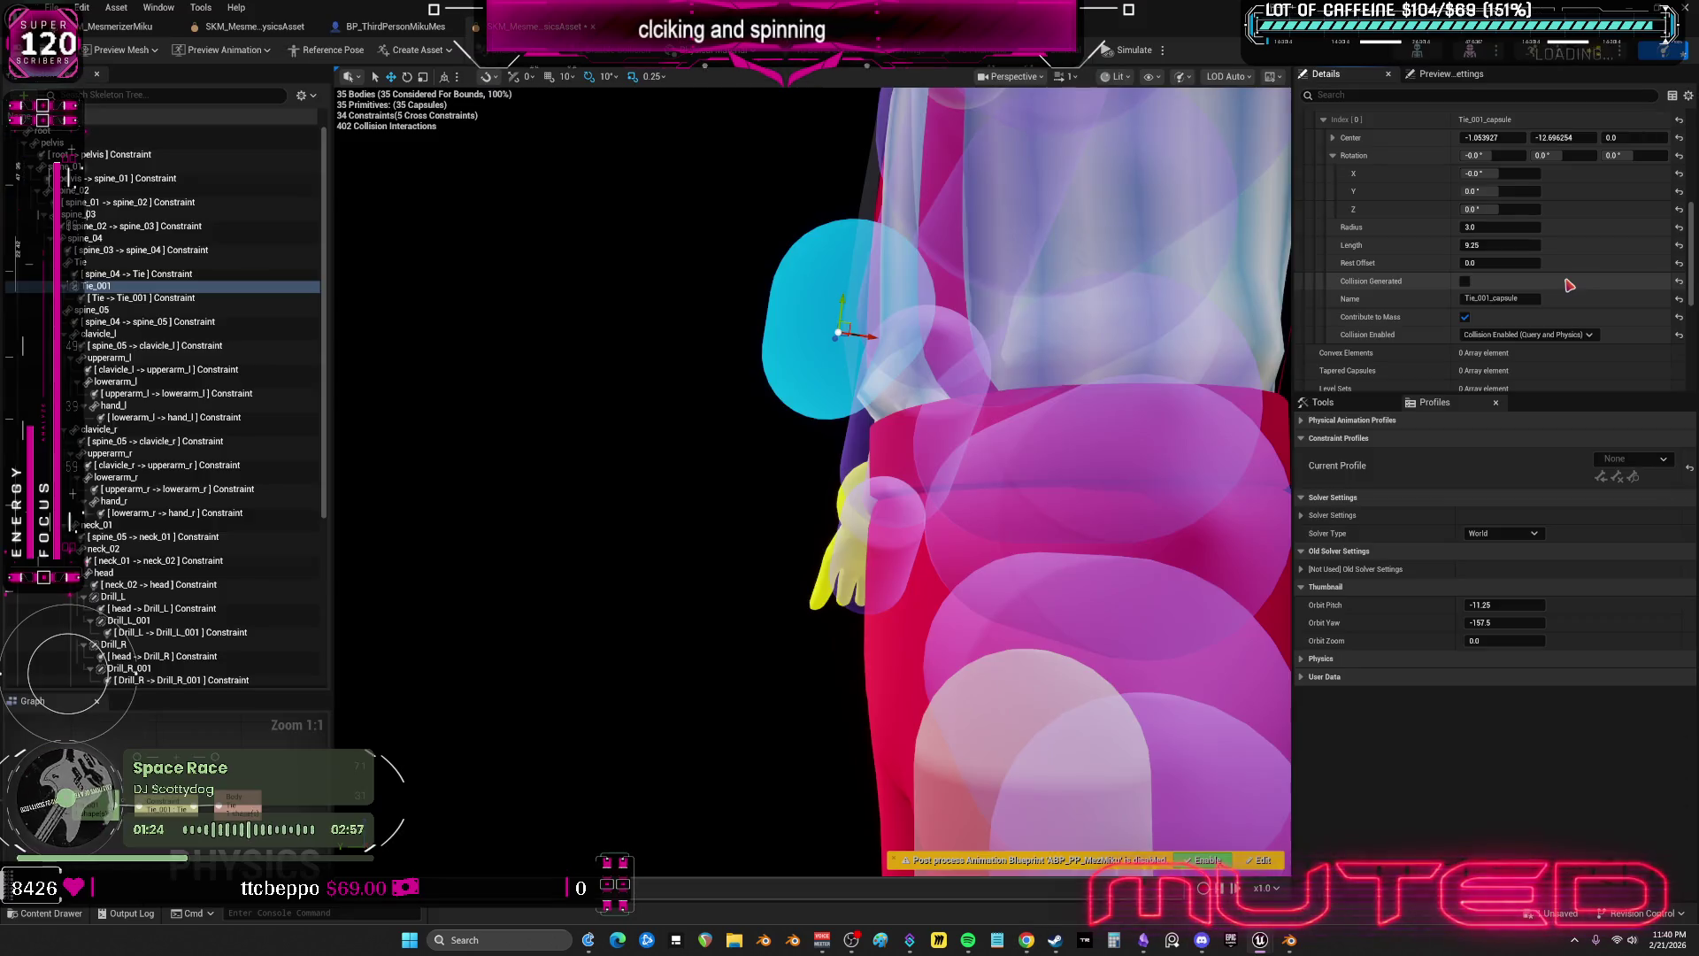
# - Lengthen the upper Tie capsule to 10.25, then play the level to test it
pyautogui.click(81, 262)
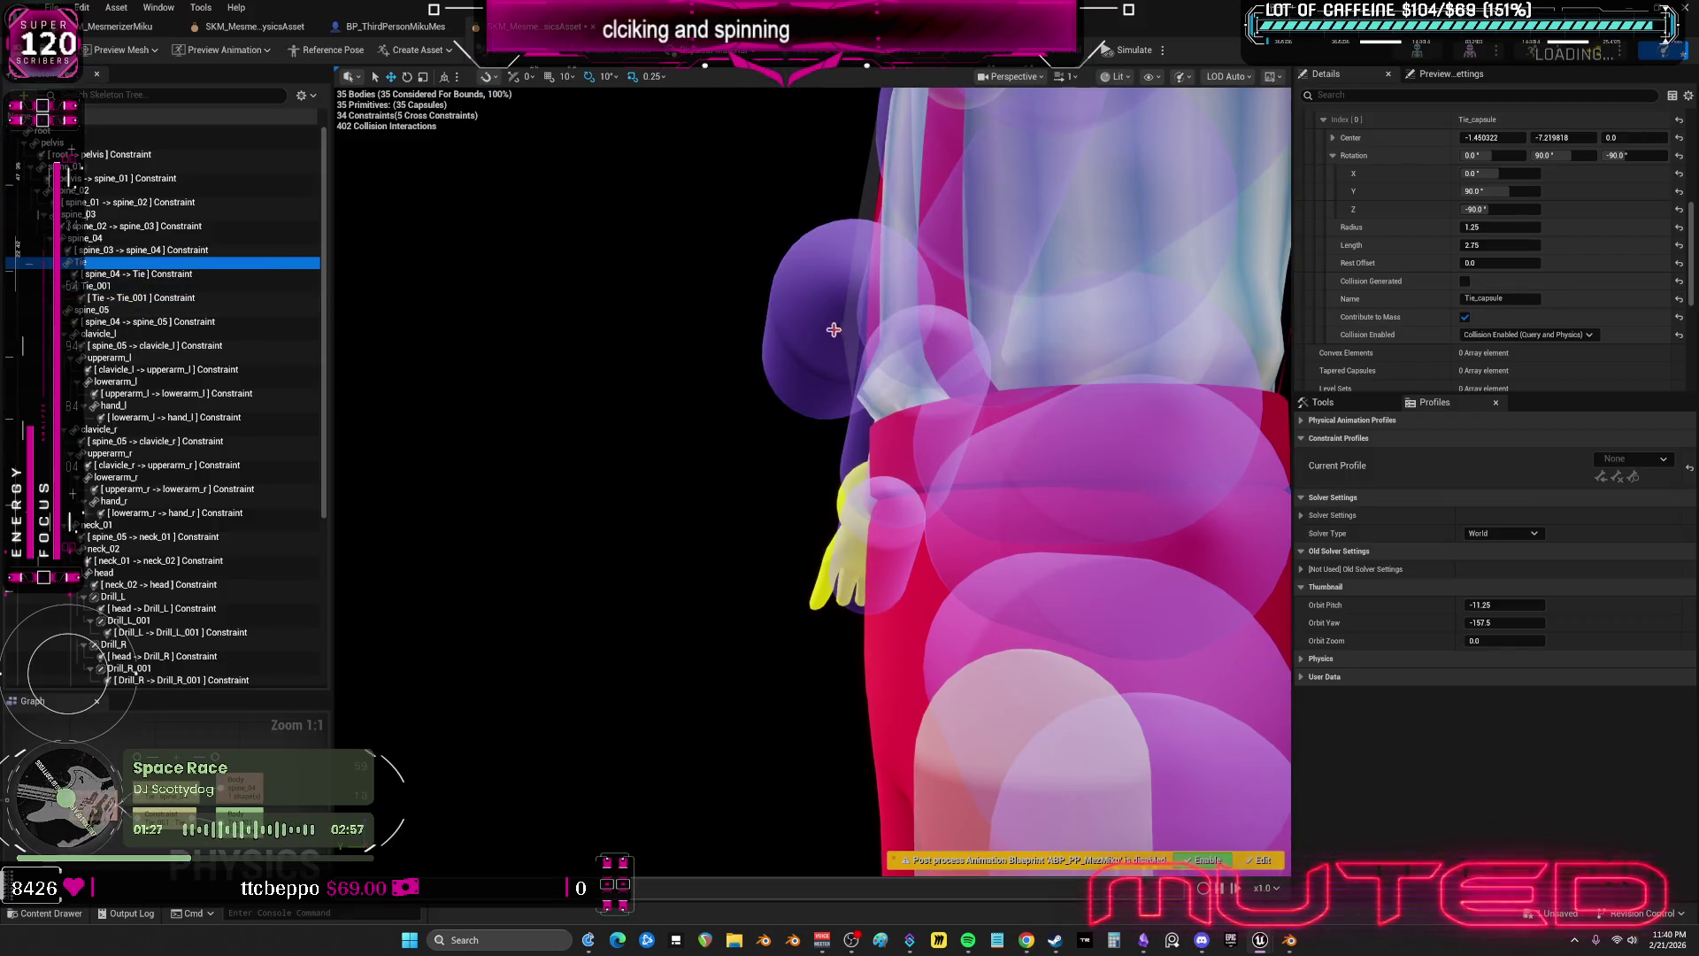
pyautogui.press('f')
pyautogui.scroll(-5, 812, 478)
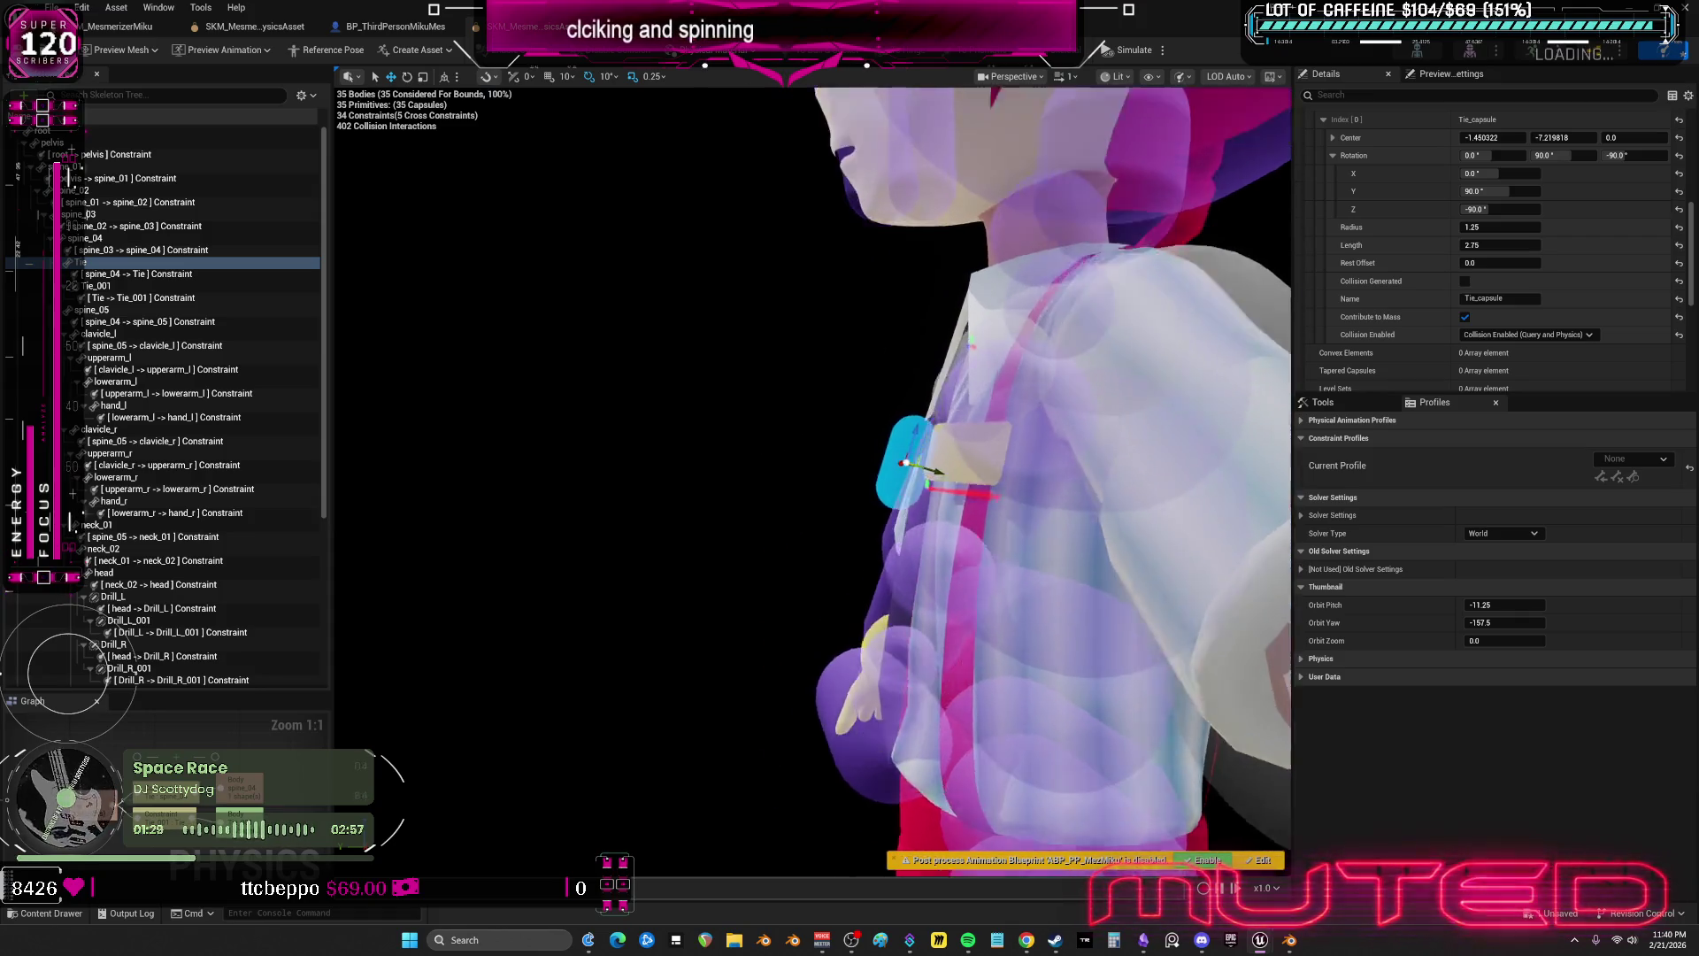
pyautogui.moveTo(714, 467); pyautogui.dragTo(801, 467)
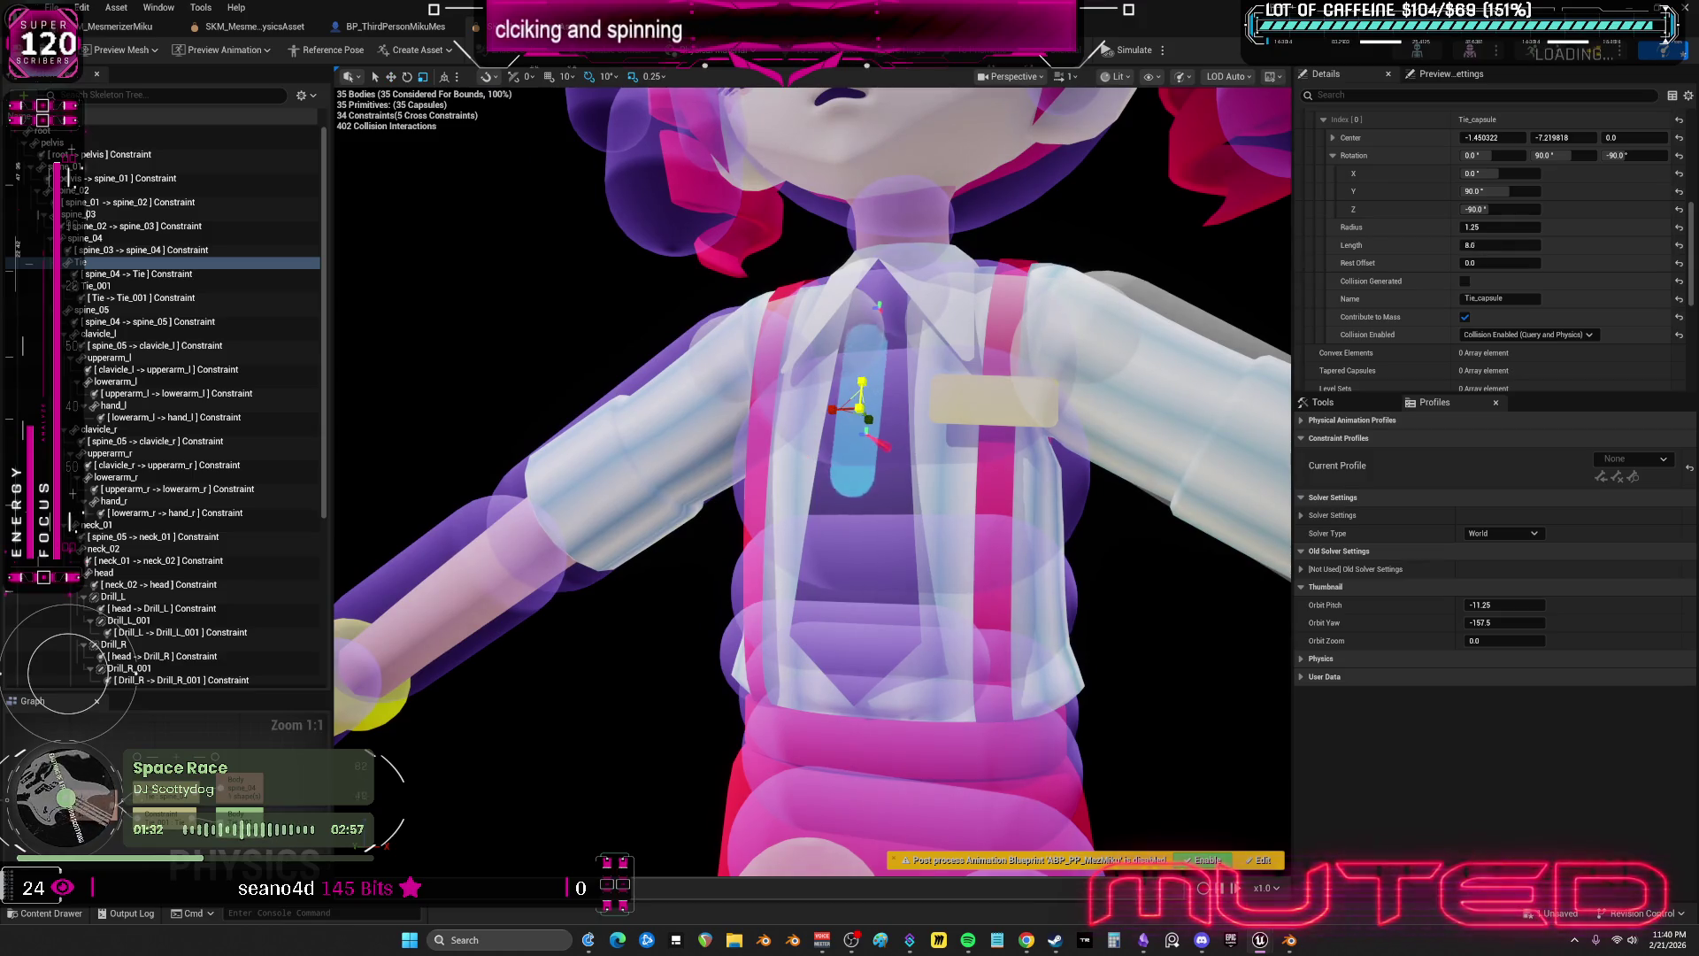
pyautogui.moveTo(912, 431); pyautogui.dragTo(819, 461)
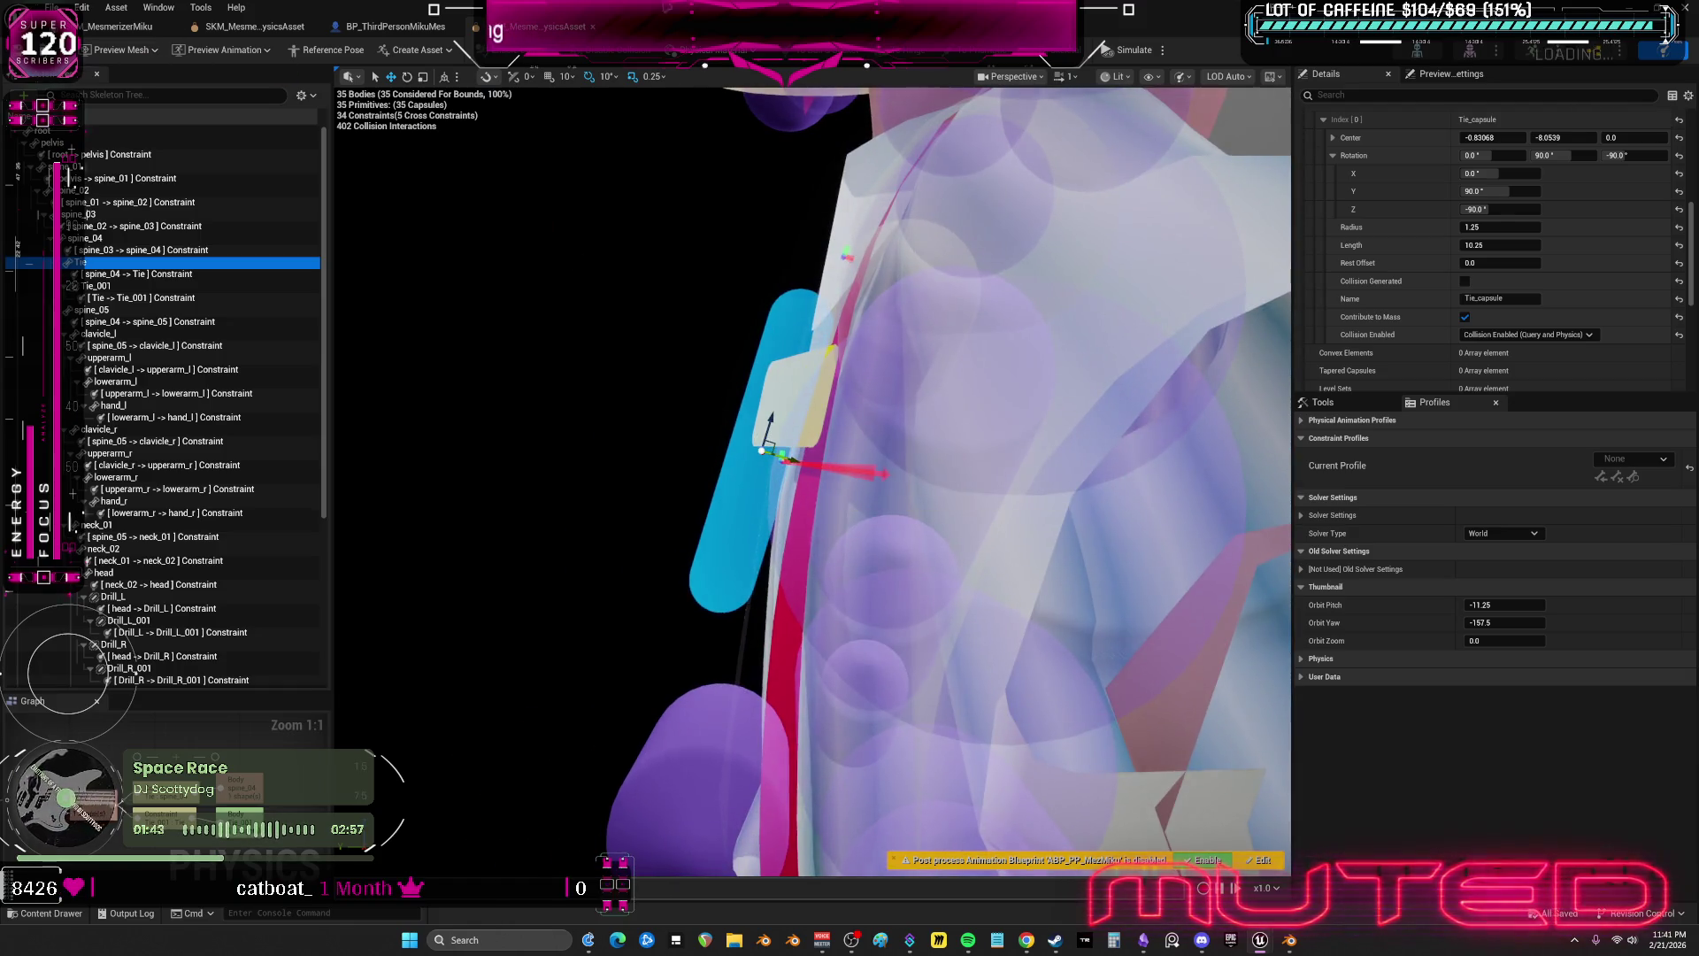
pyautogui.doubleClick(500, 10)
pyautogui.click(333, 50)
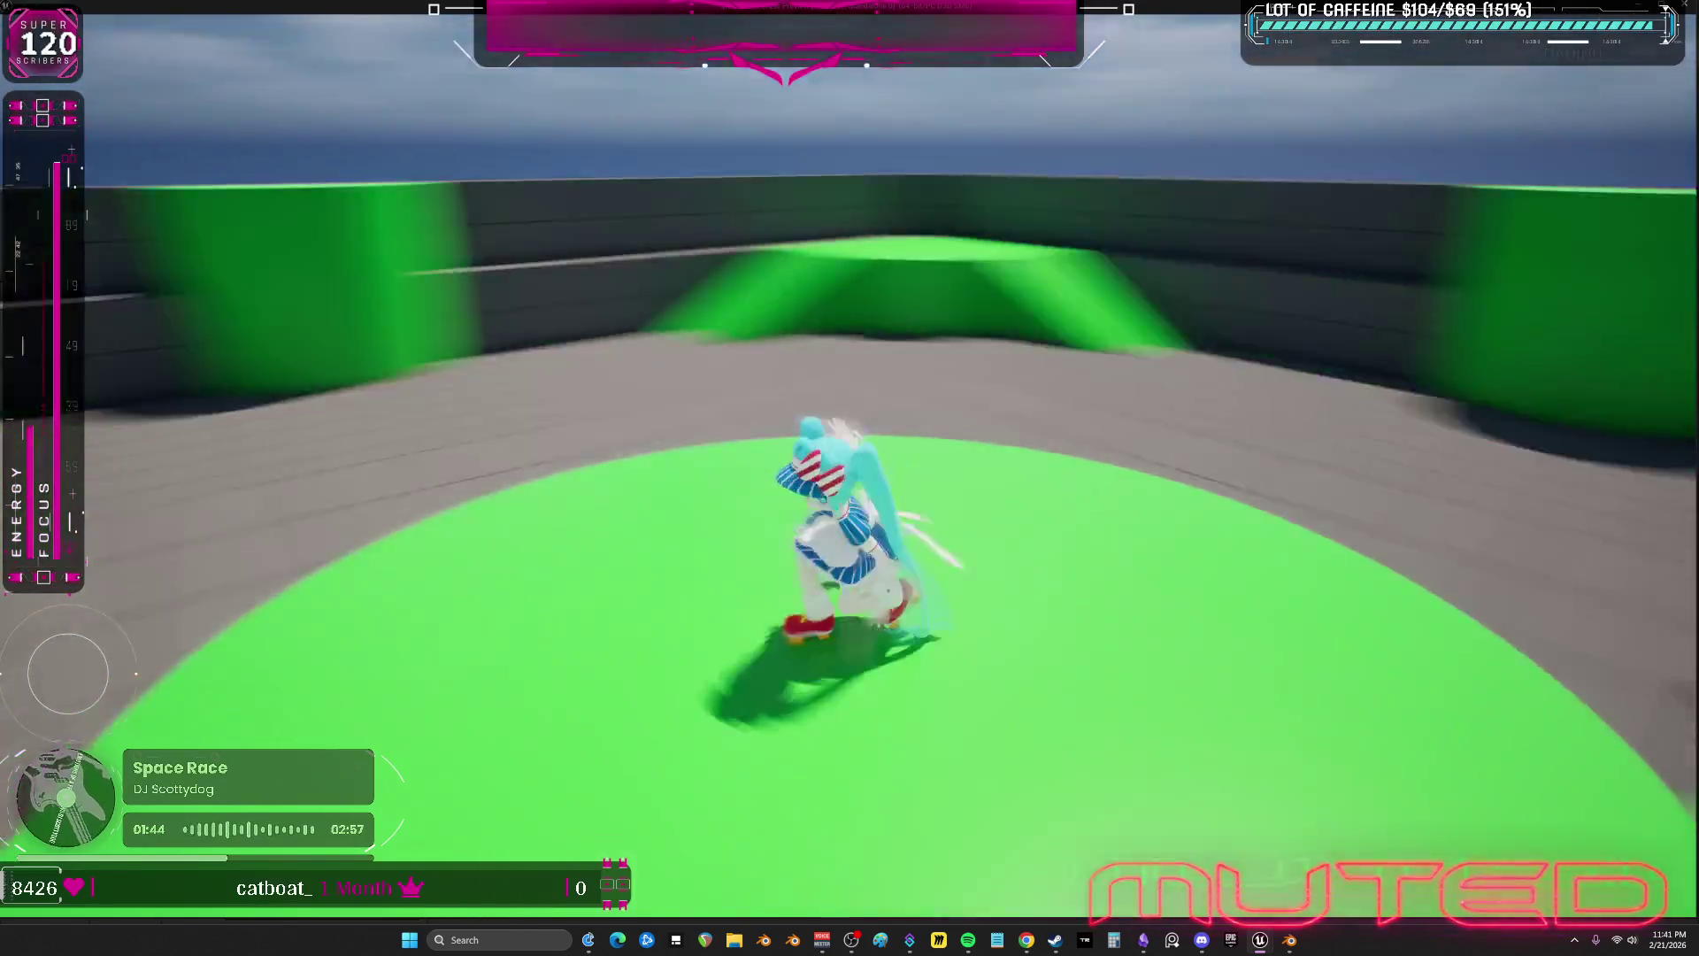
# - Walk the character up and down the ramp and jump, then end the play session
pyautogui.press('w')
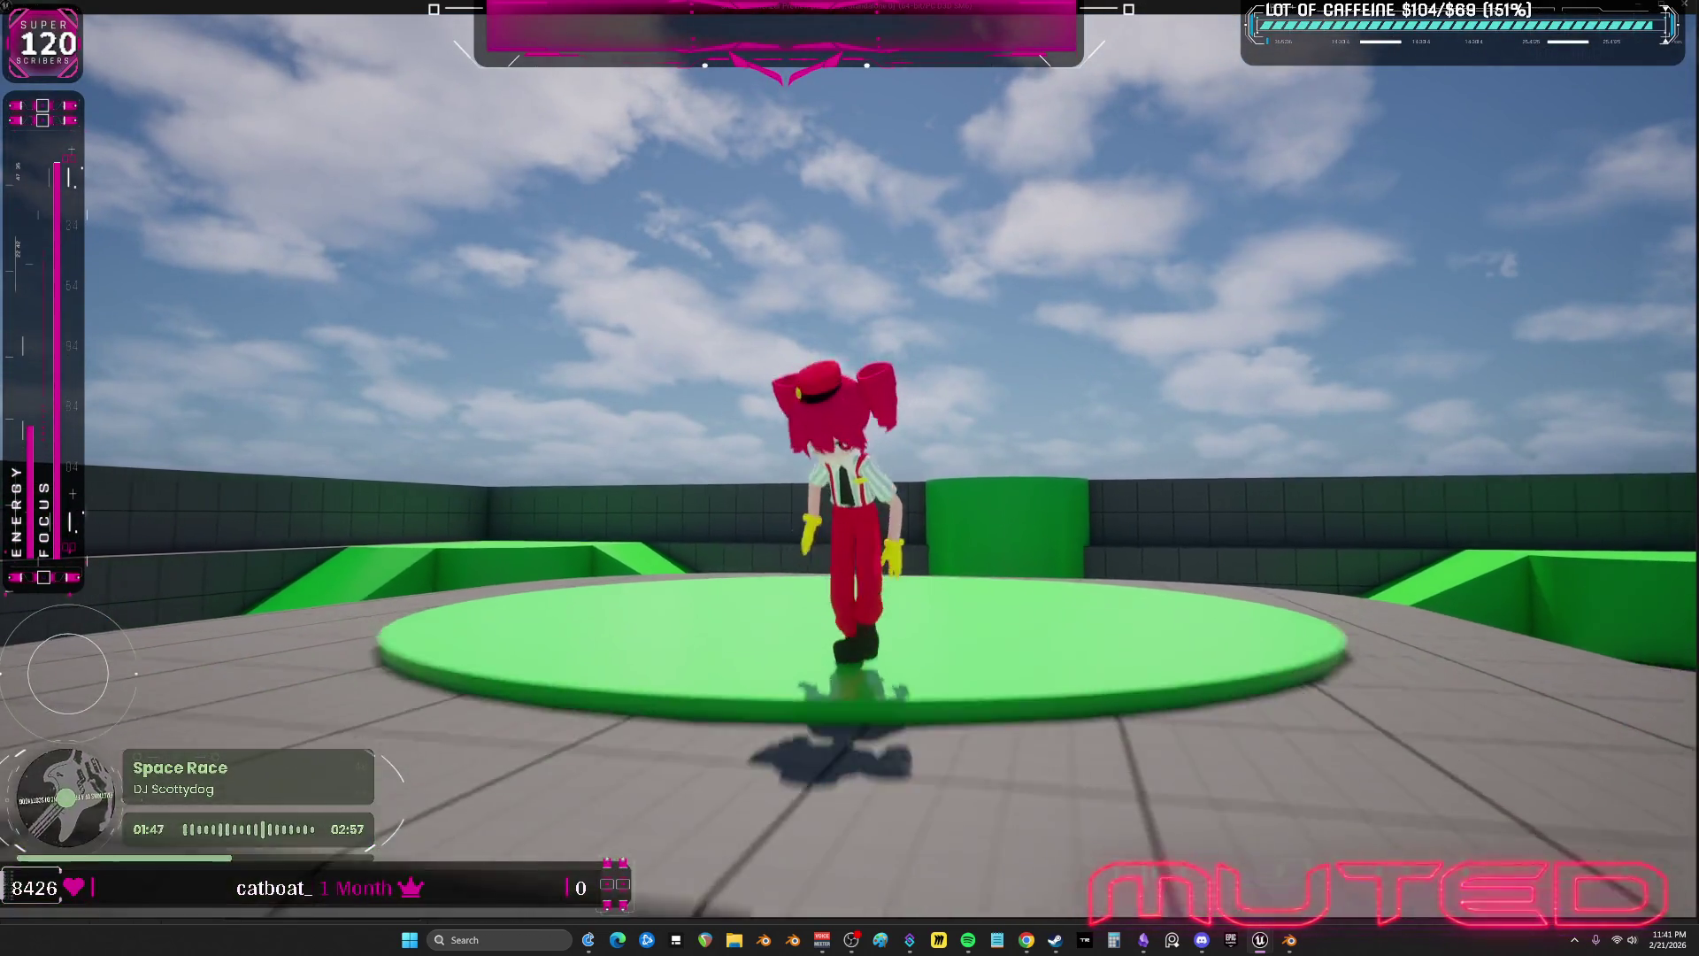
pyautogui.press('s')
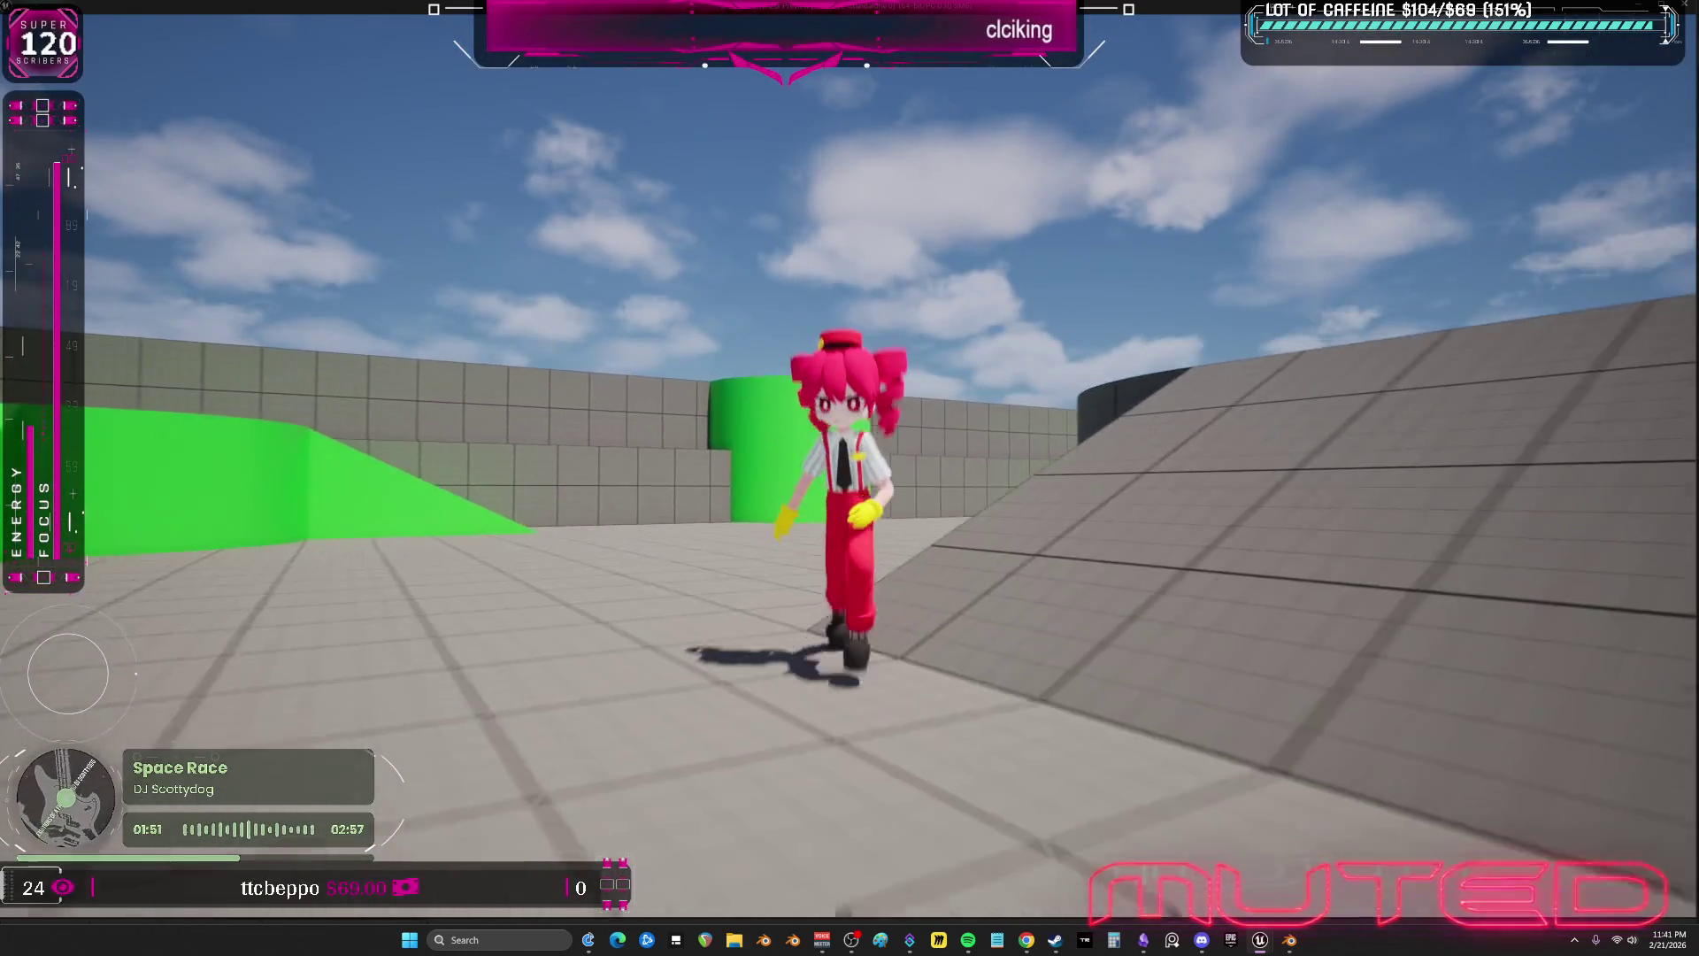
pyautogui.press('d')
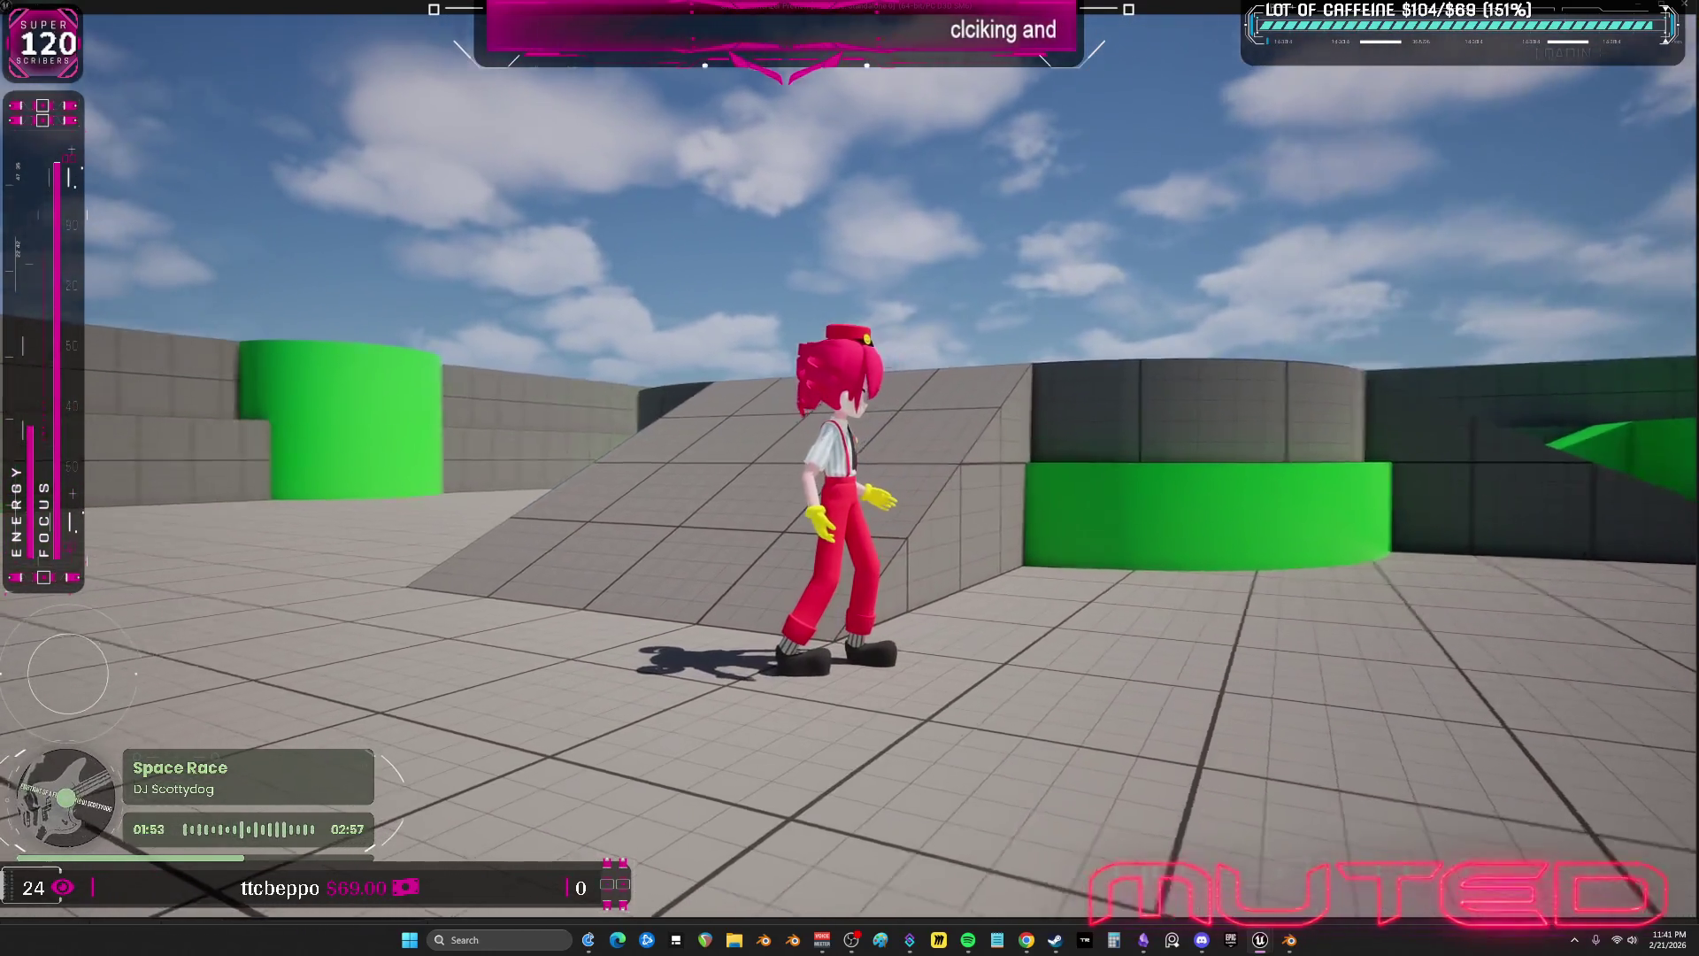
pyautogui.press('space')
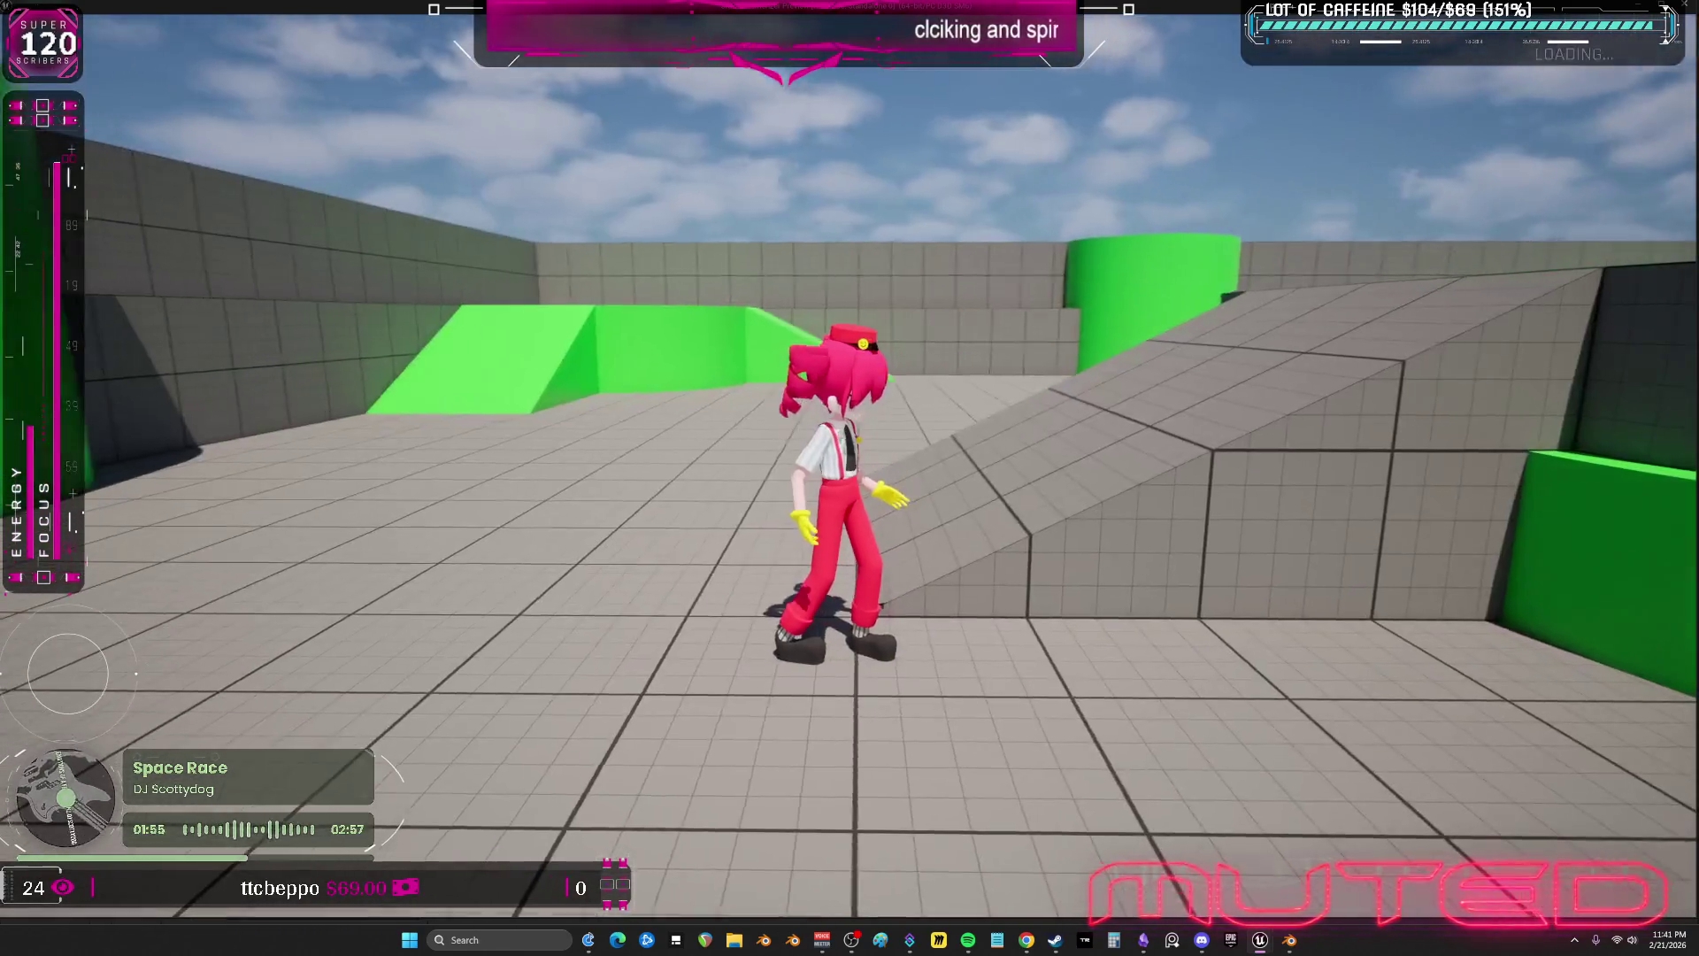
pyautogui.press('Escape')
pyautogui.click(1041, 91)
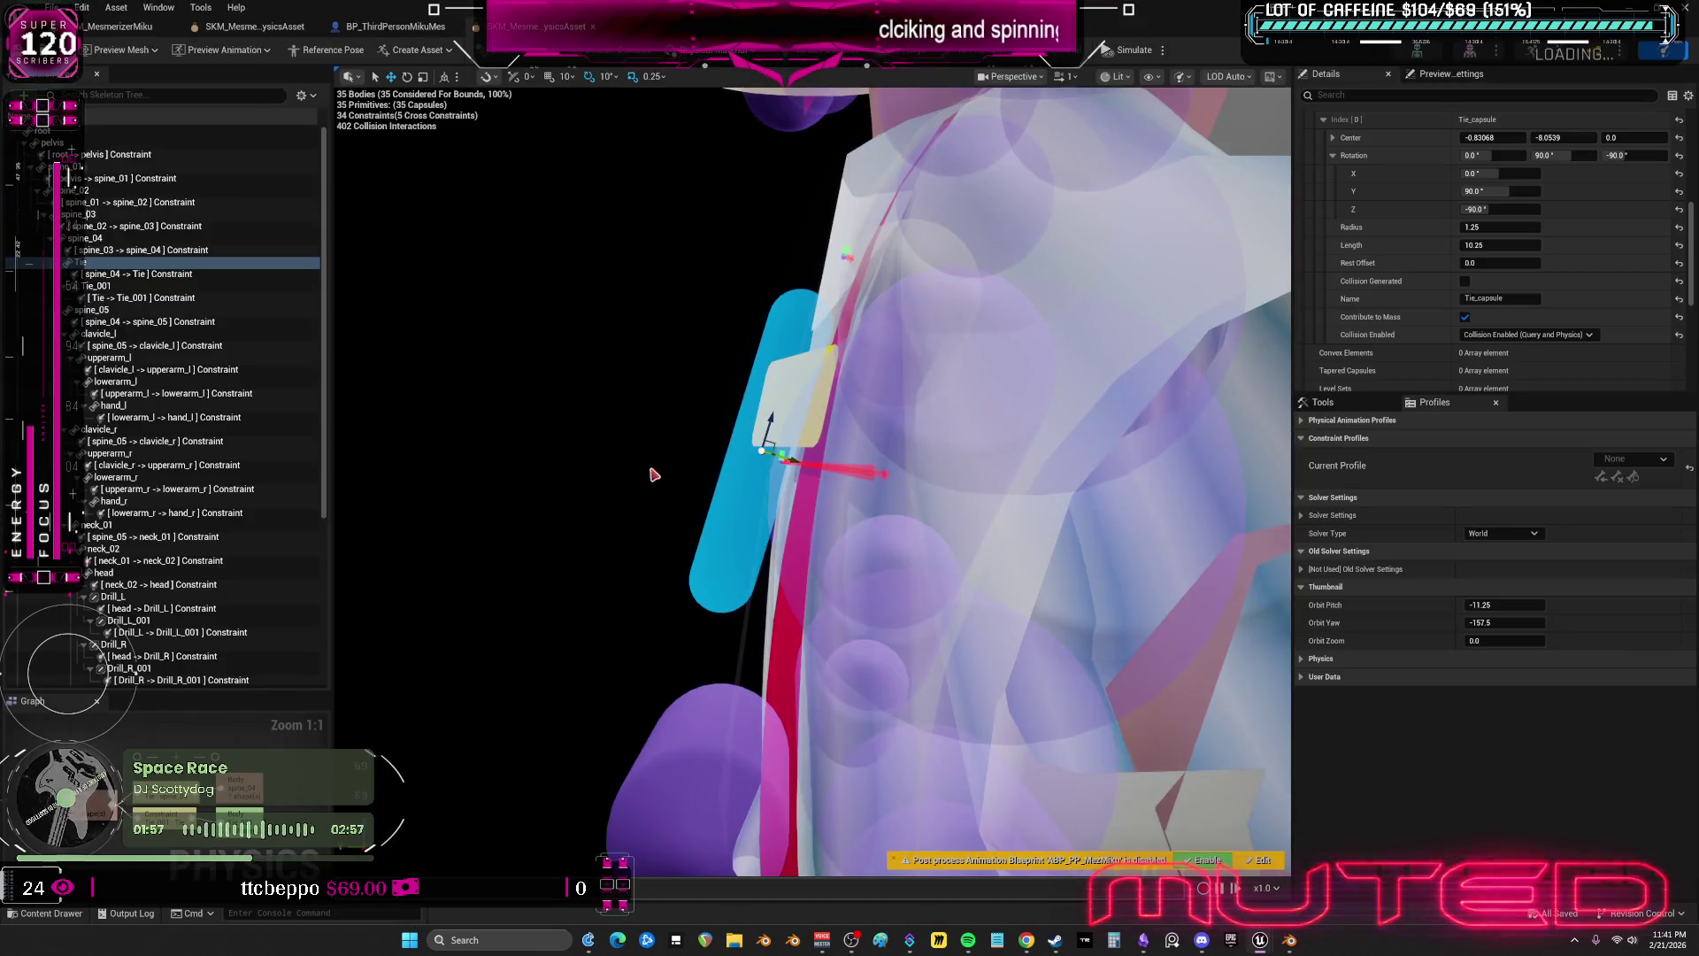
# - Show the Tie–Tie_001 constraint's limits around the upper torso, then return to the level editor
pyautogui.click(133, 273)
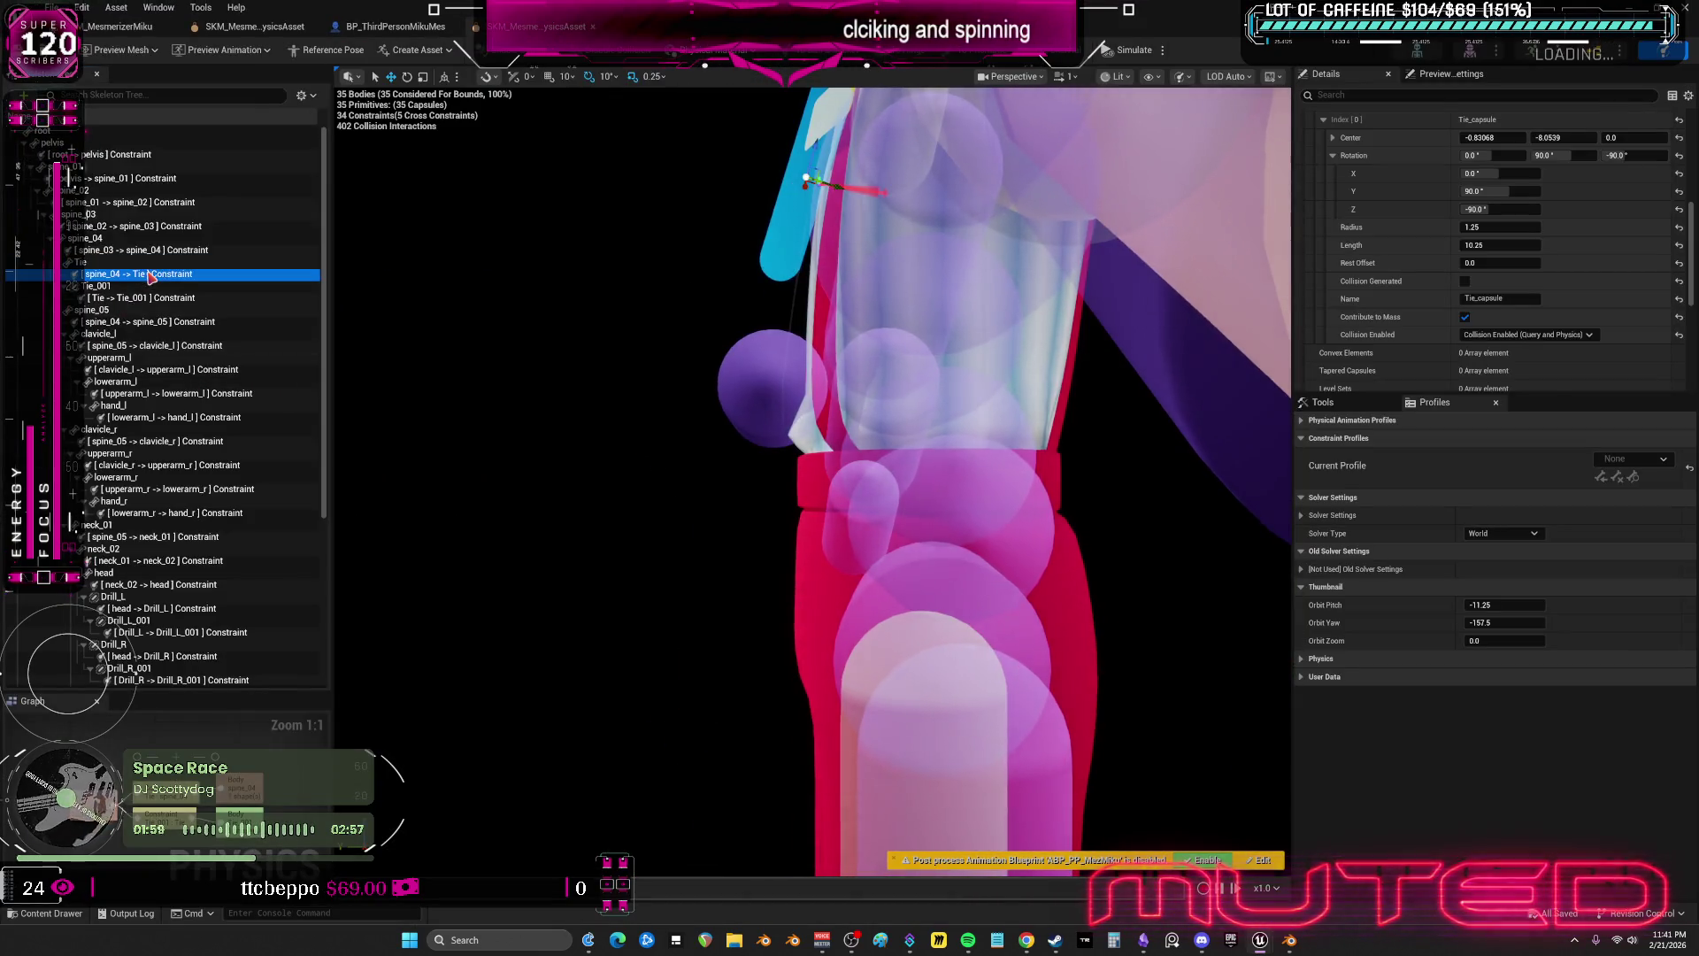
pyautogui.click(124, 297)
pyautogui.moveTo(810, 392)
pyautogui.mouseDown()
pyautogui.moveTo(922, 416)
pyautogui.moveTo(841, 409)
pyautogui.moveTo(583, 216)
pyautogui.mouseUp()
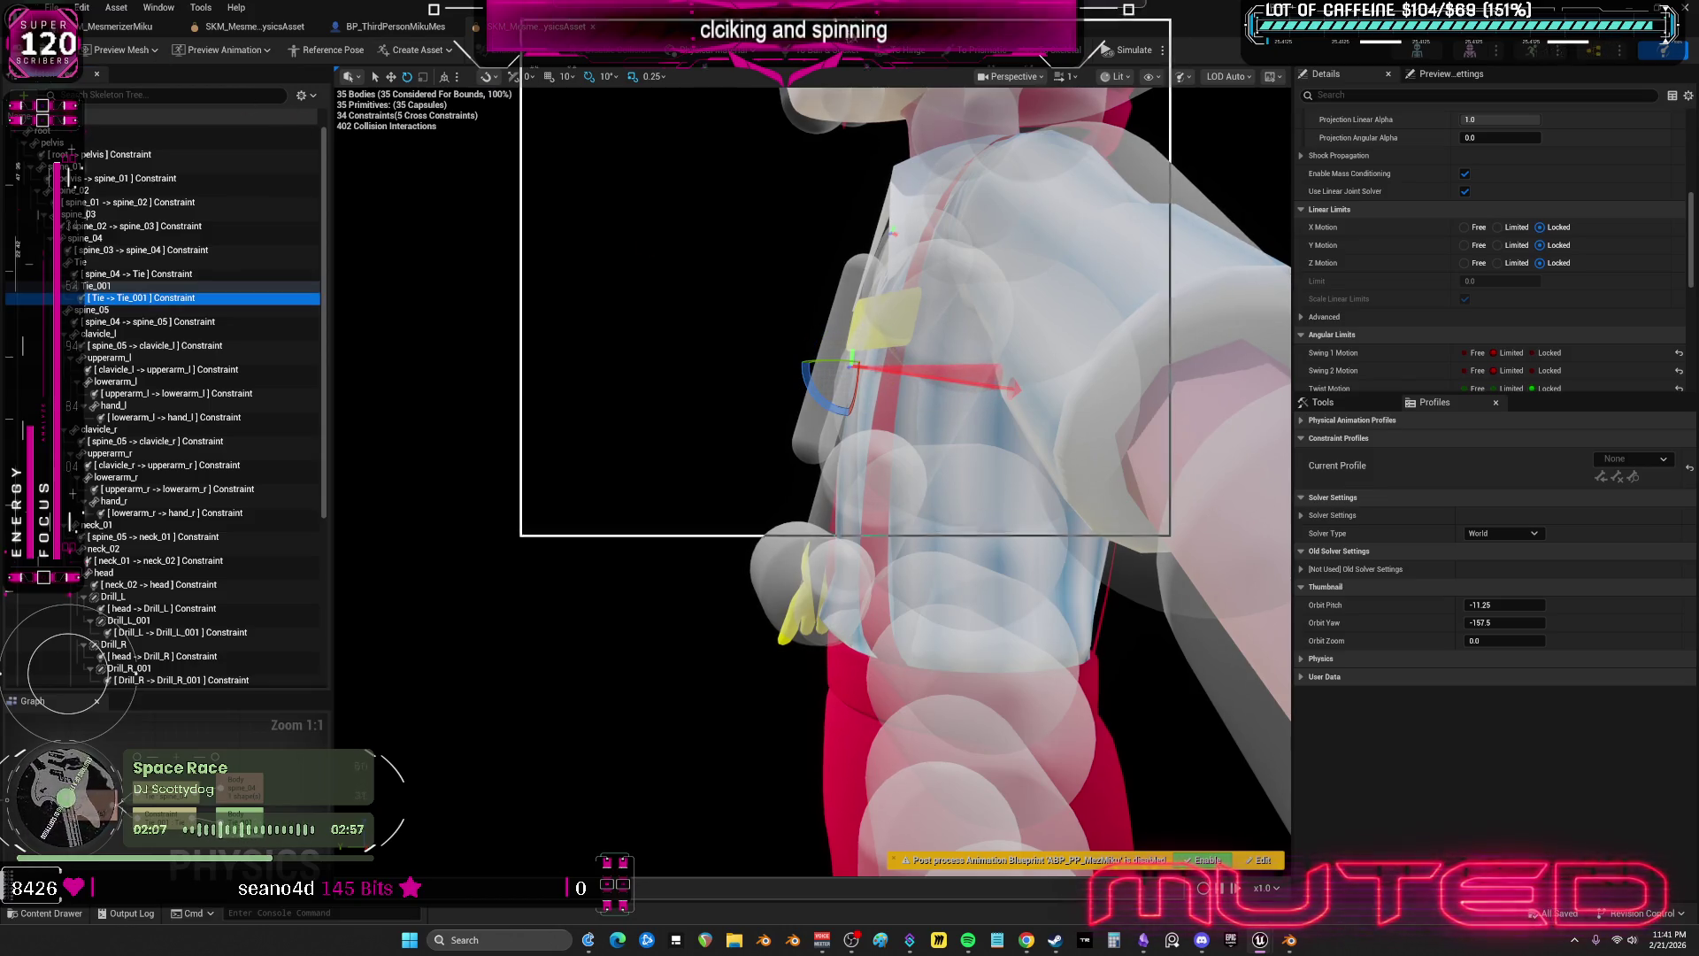
pyautogui.hotkey('alt', 'Tab')
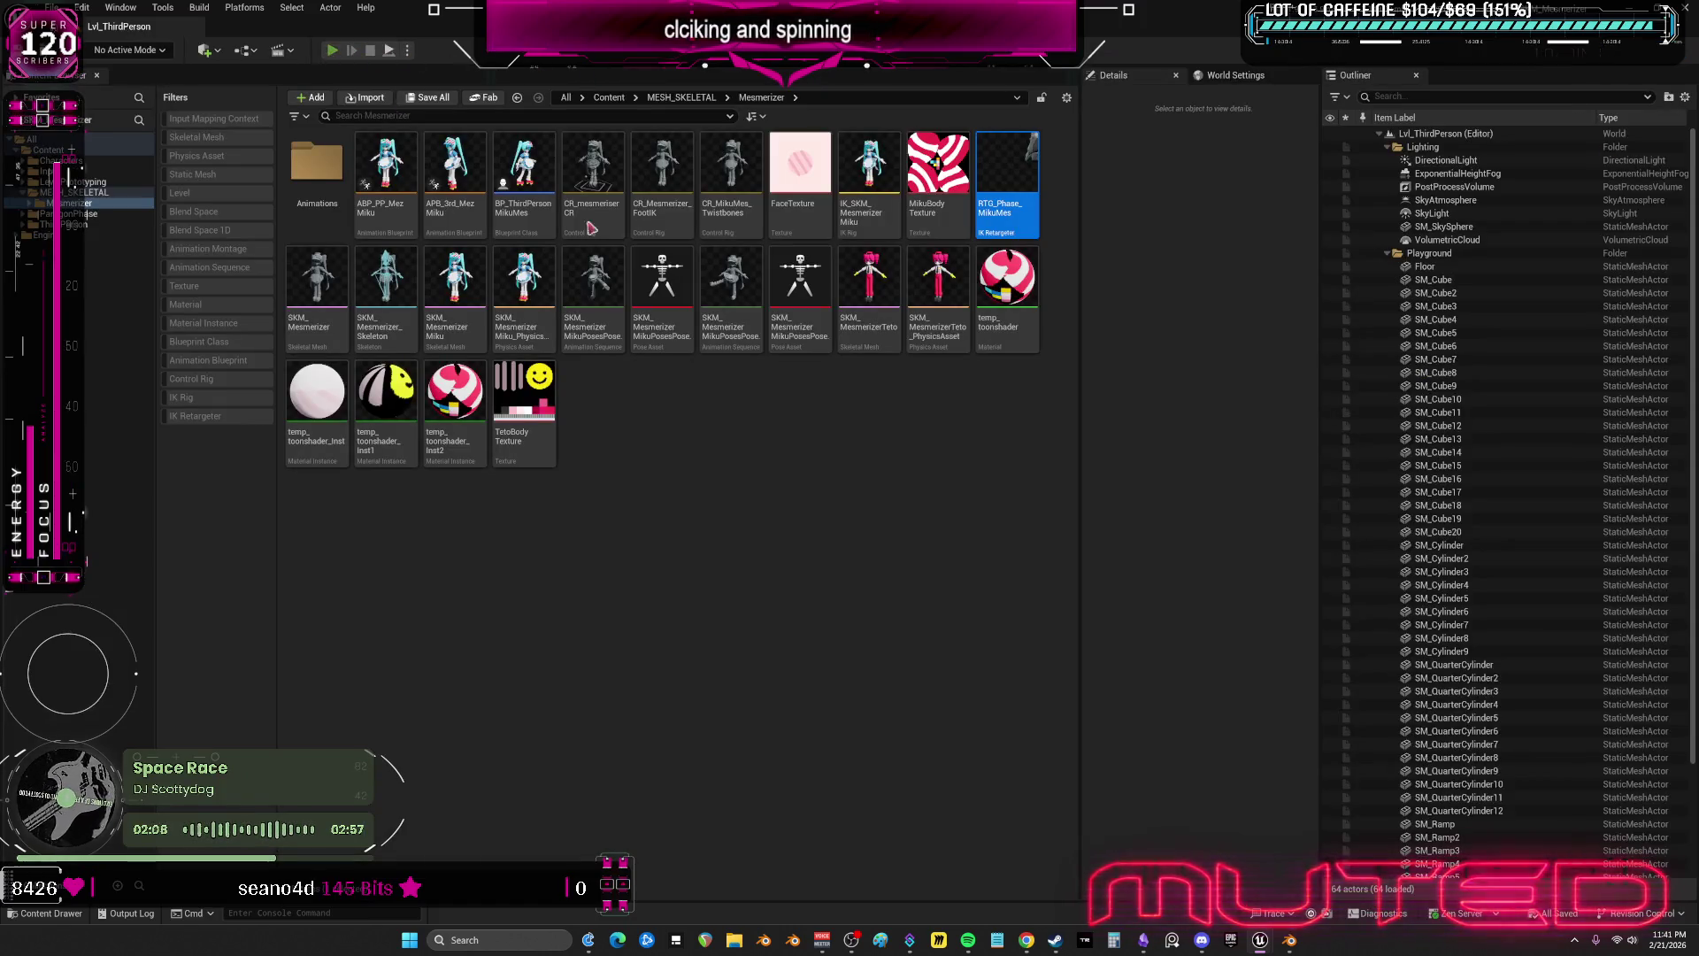
# - Start a new play session and bring the running game window to the front
pyautogui.hotkey('alt', 'Tab')
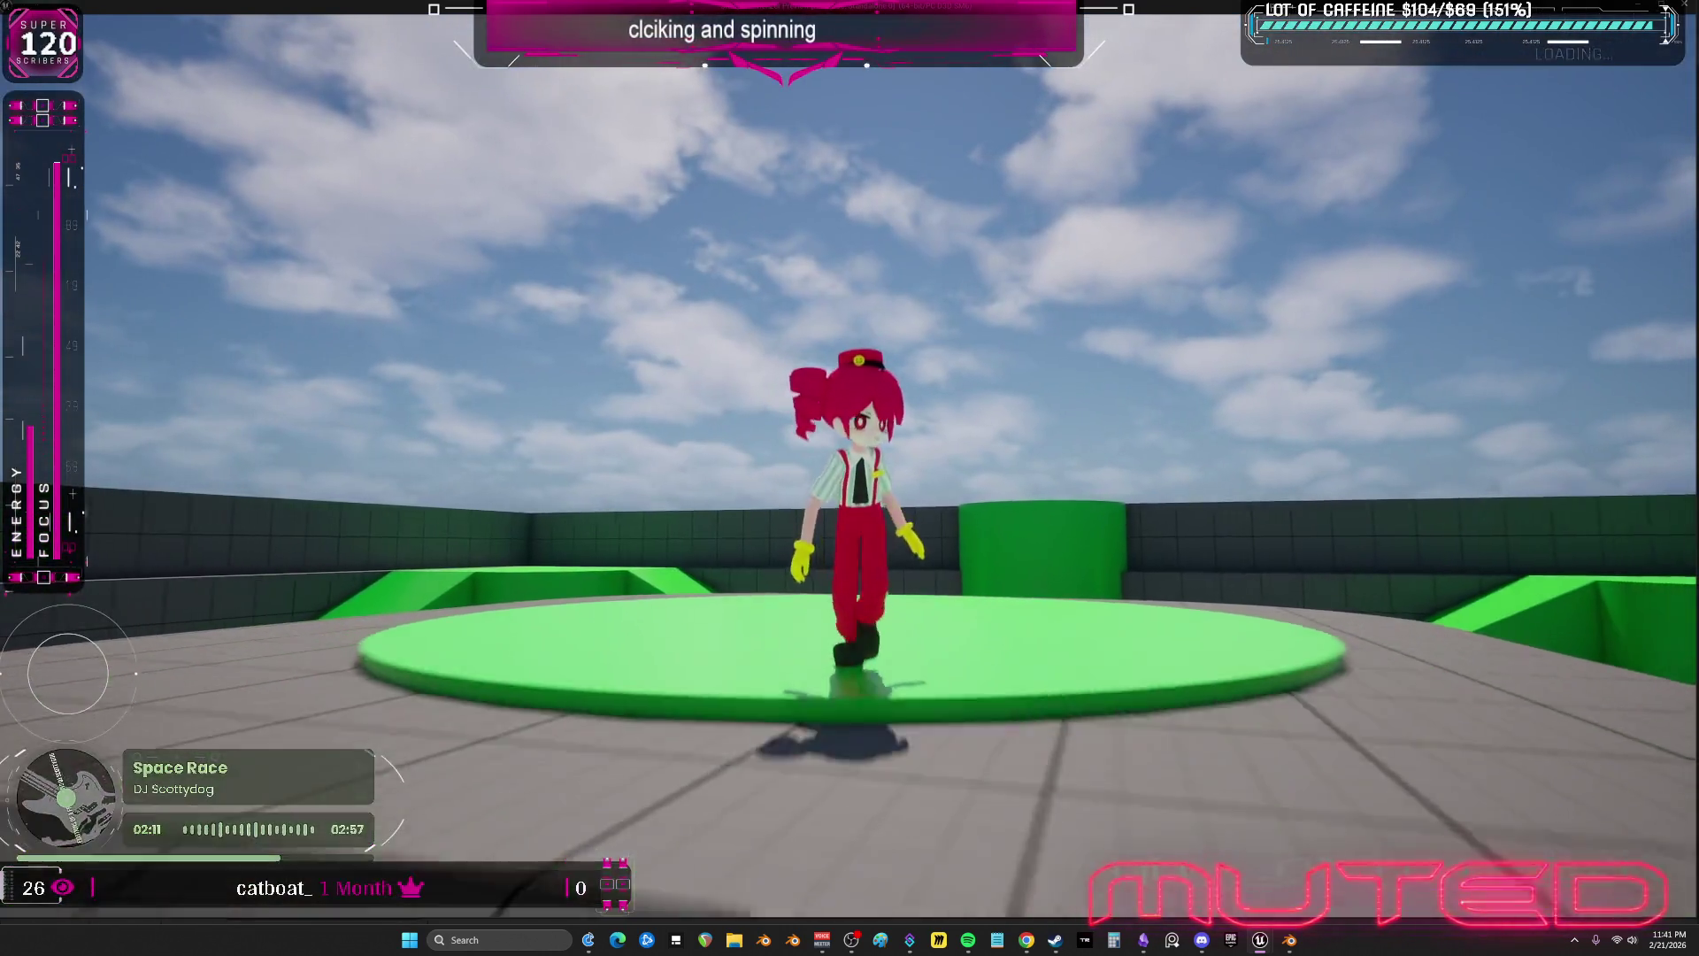
pyautogui.hotkey('alt', 'Tab')
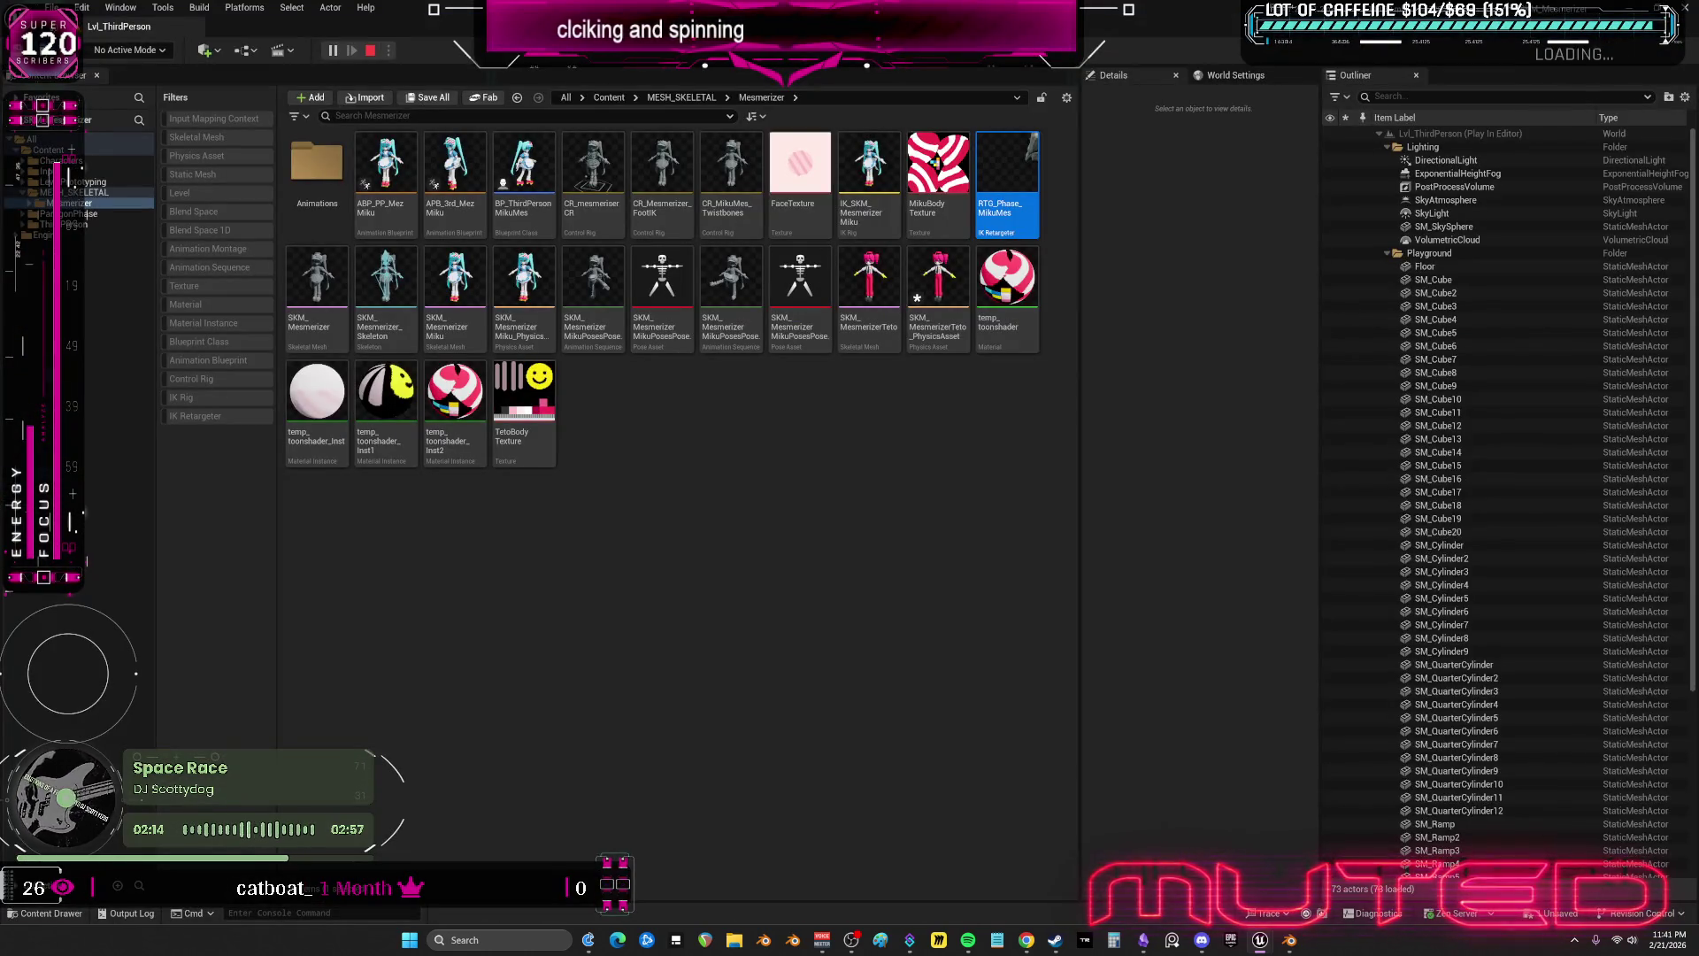
pyautogui.moveTo(1260, 940)
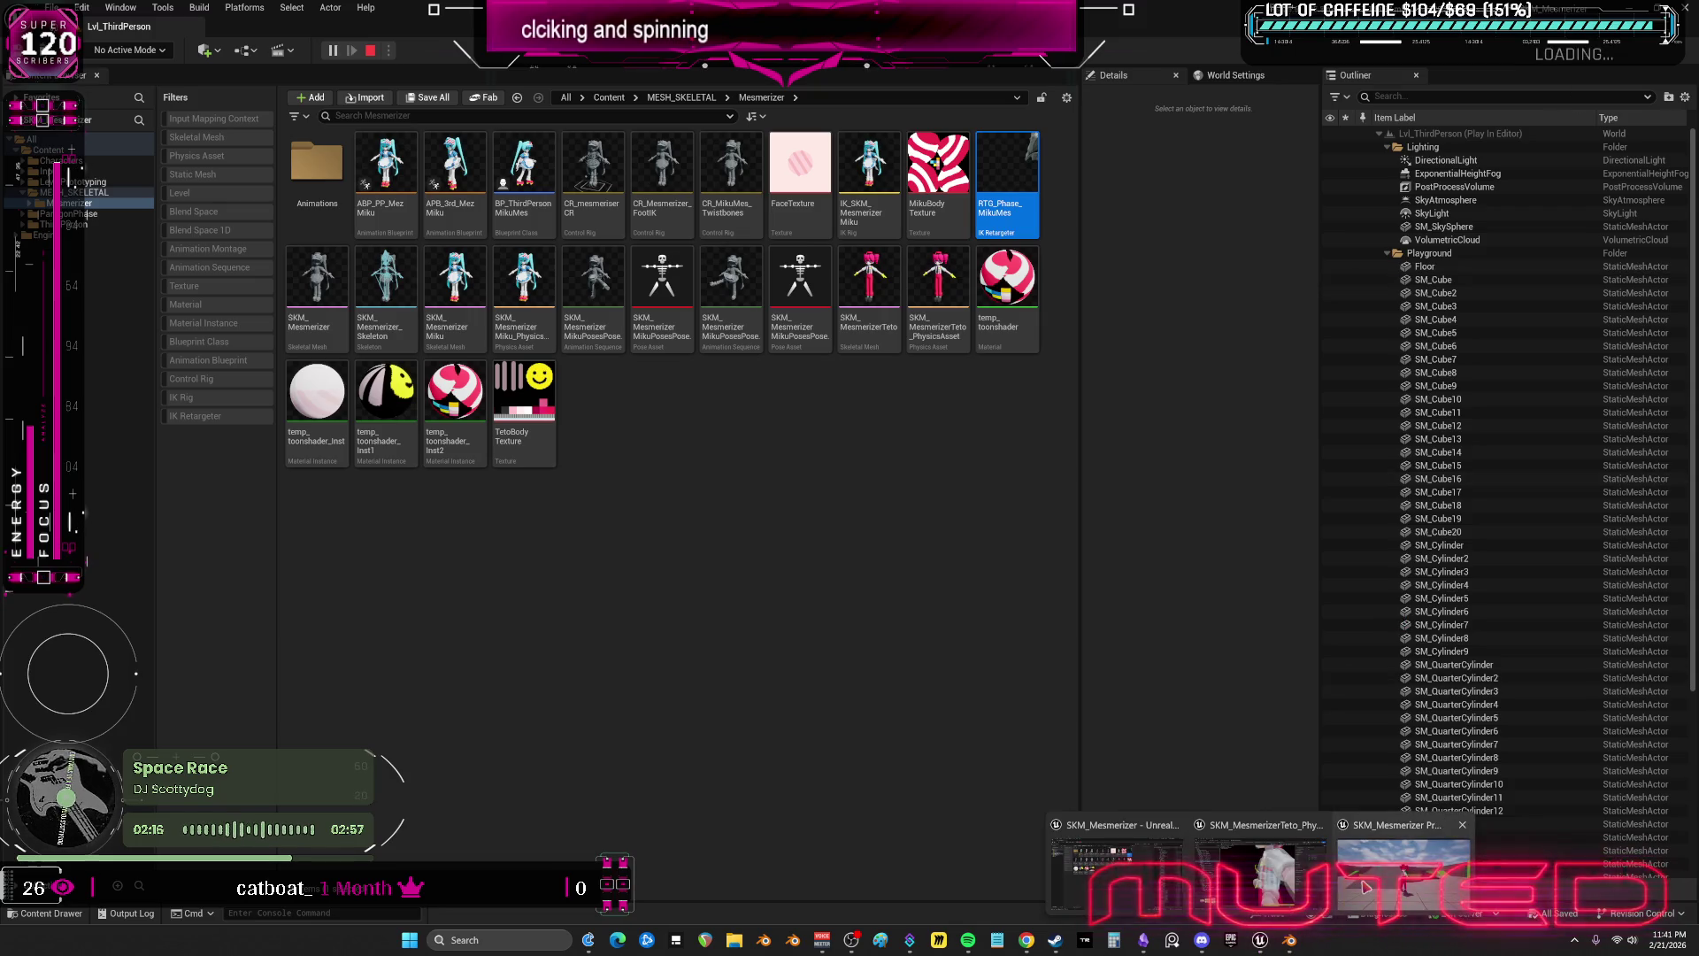
pyautogui.click(1328, 823)
# - Run the character back and forth across the arena, then end play with Esc
pyautogui.press('s')
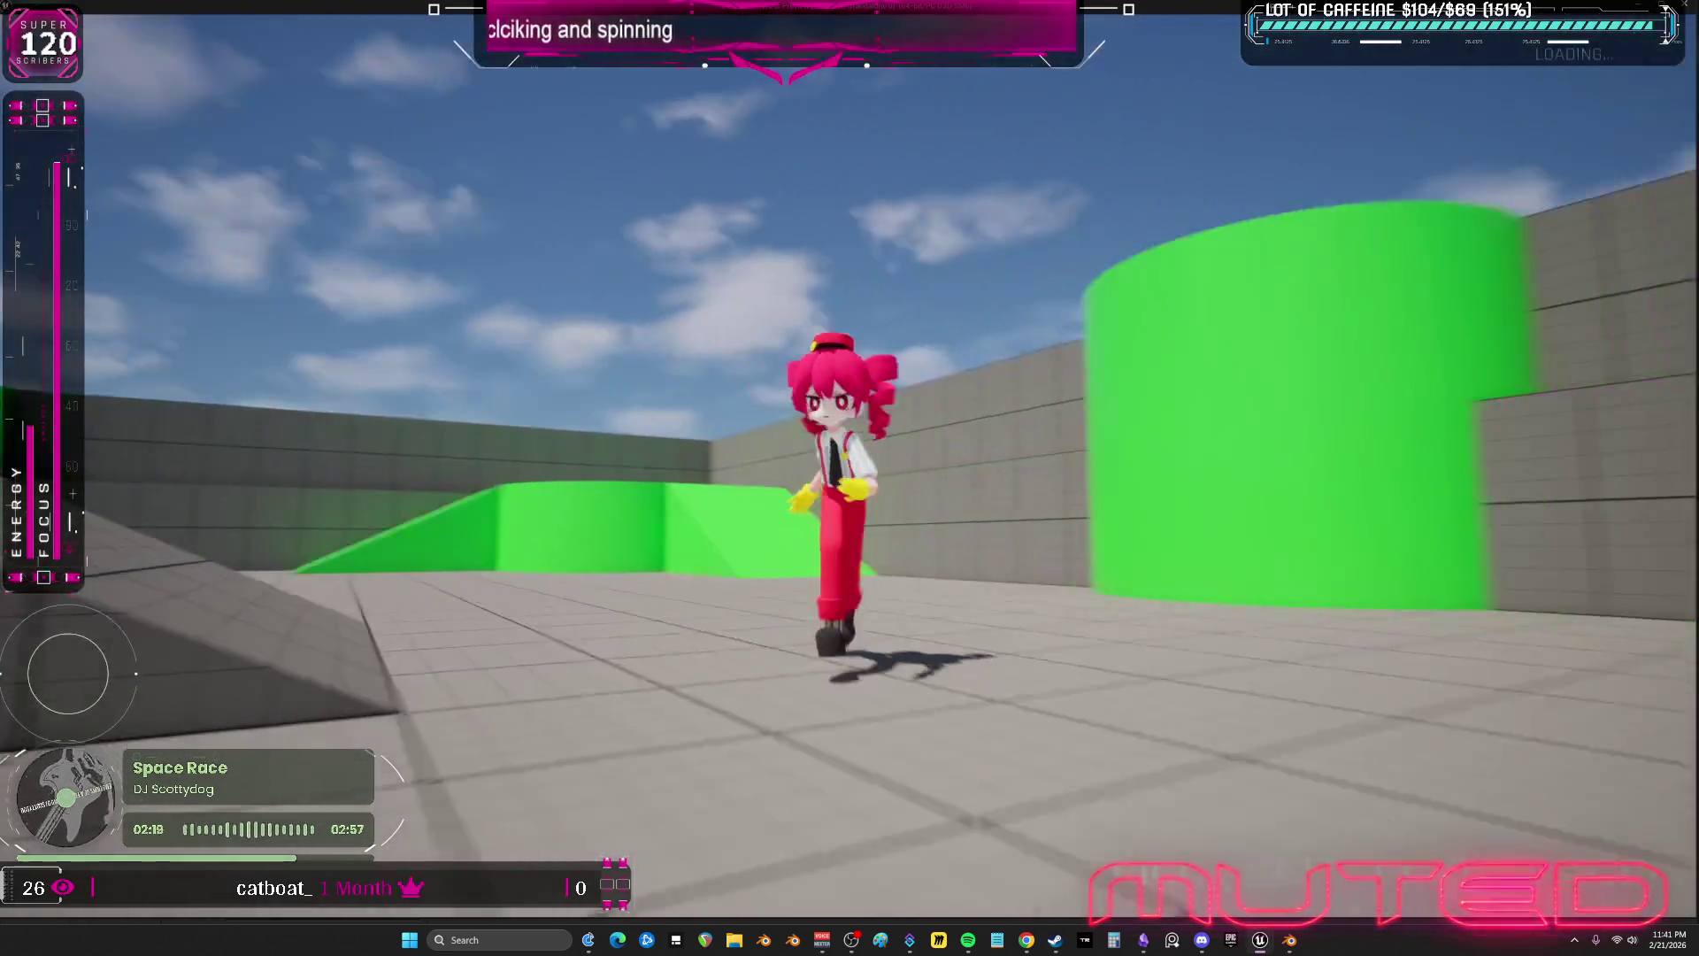
pyautogui.press('w')
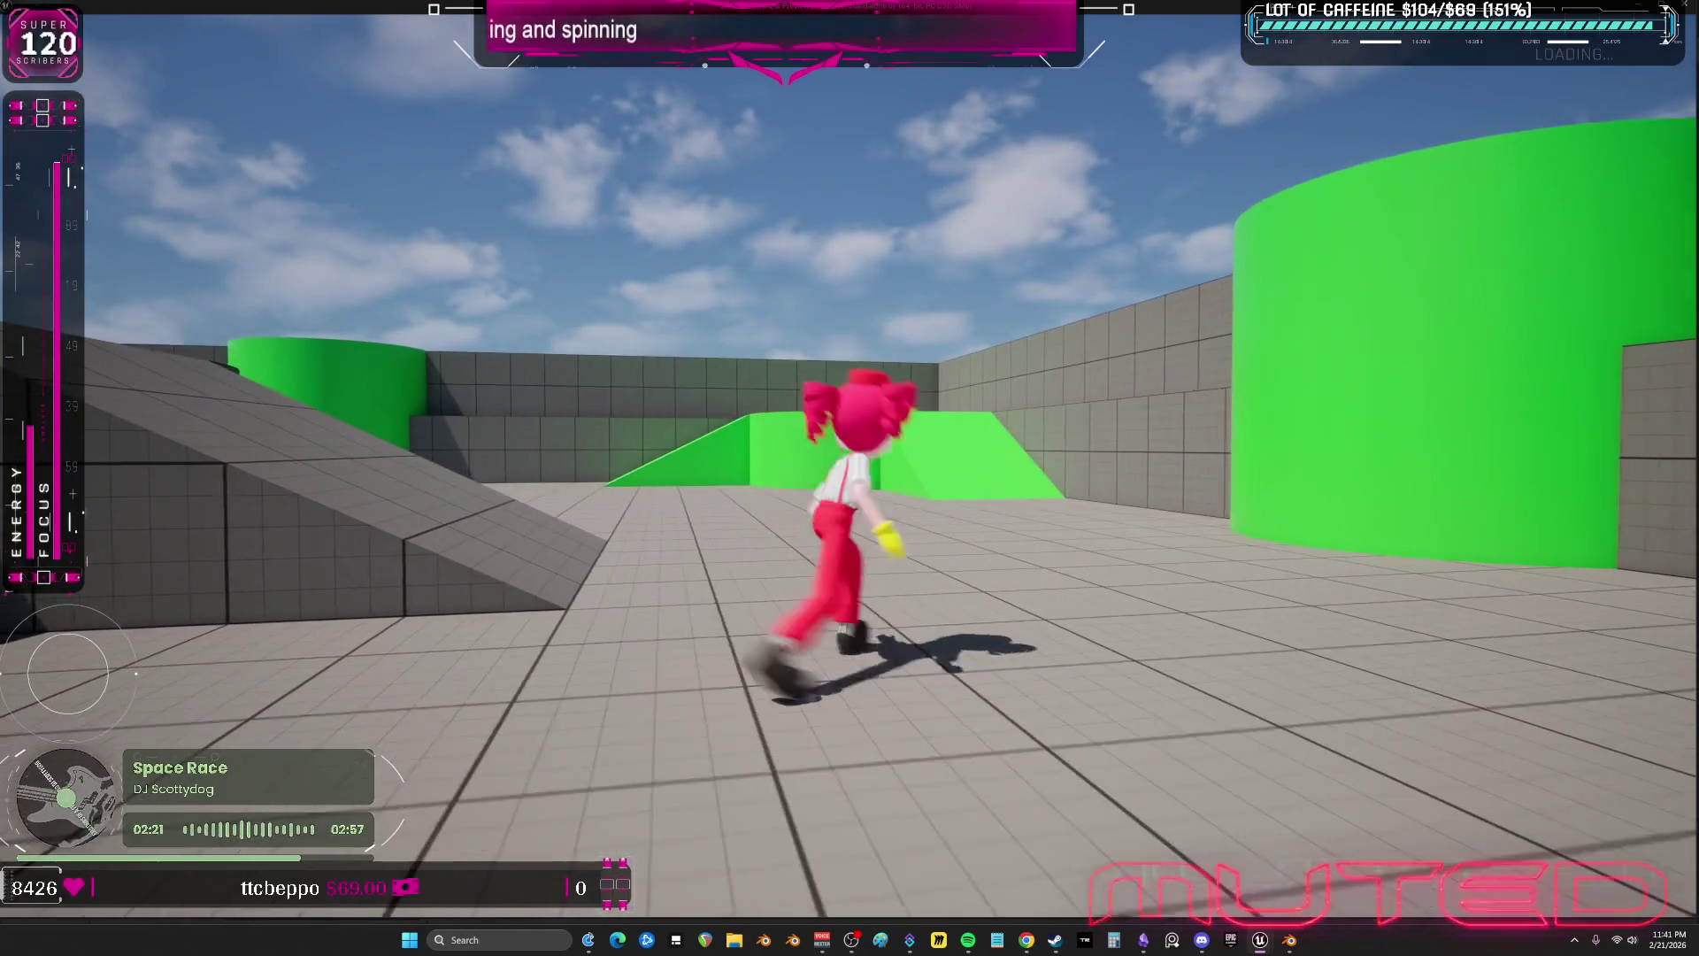
pyautogui.press('w')
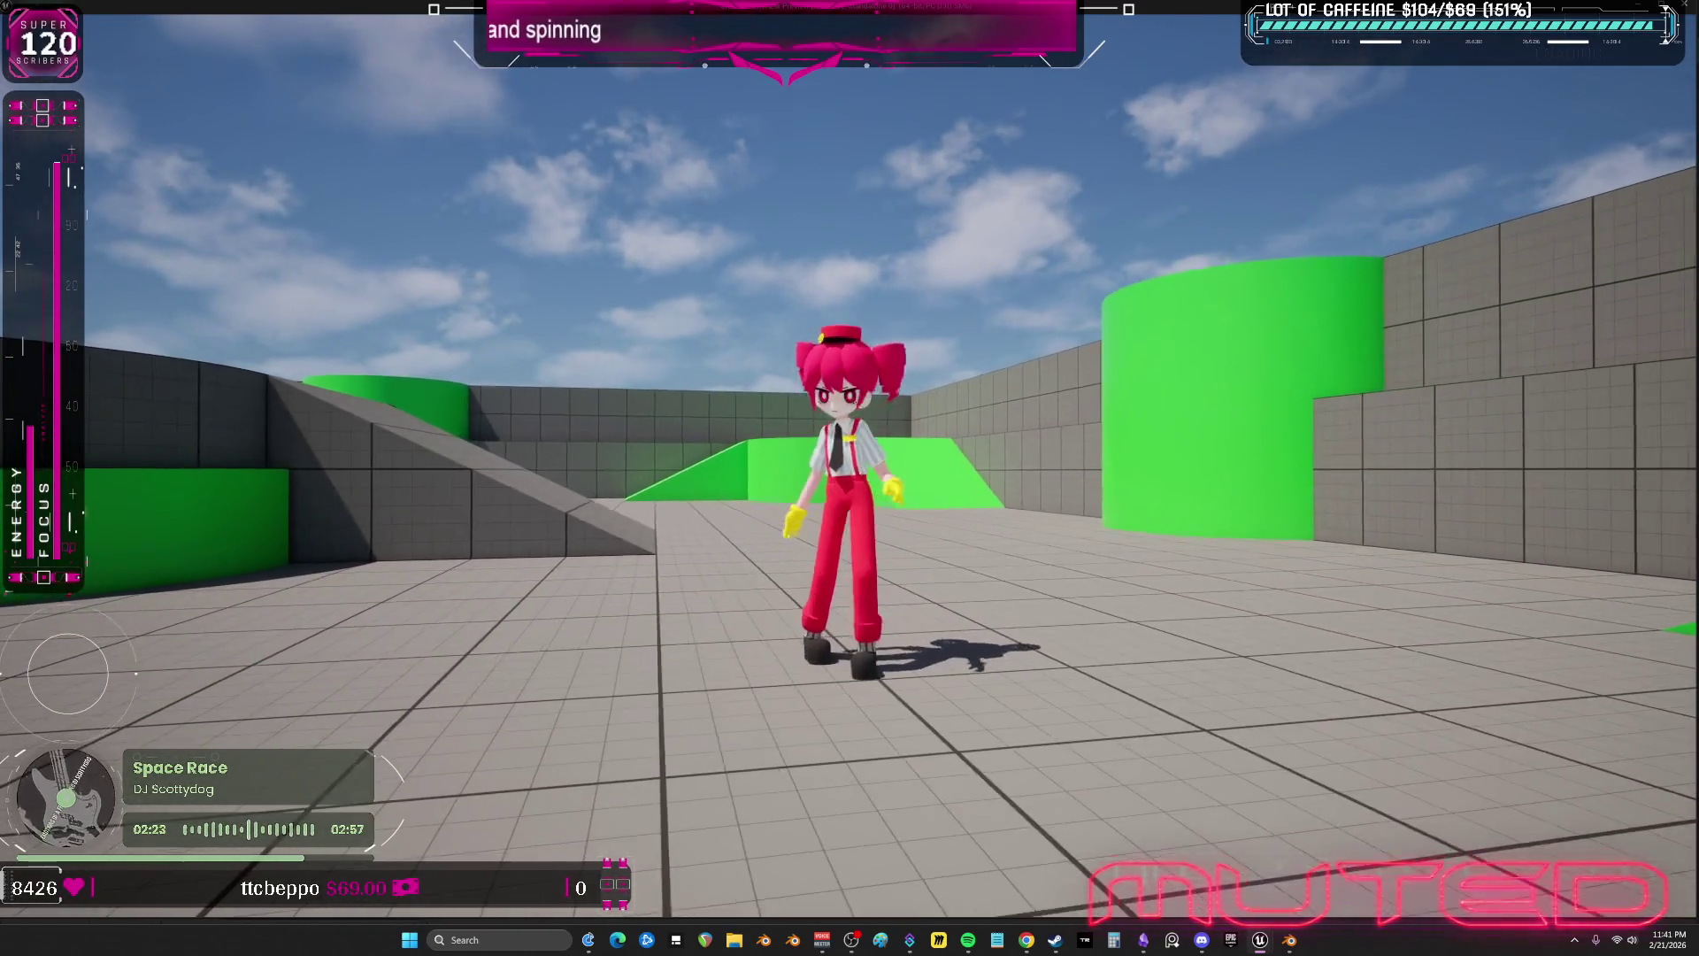
pyautogui.press('s')
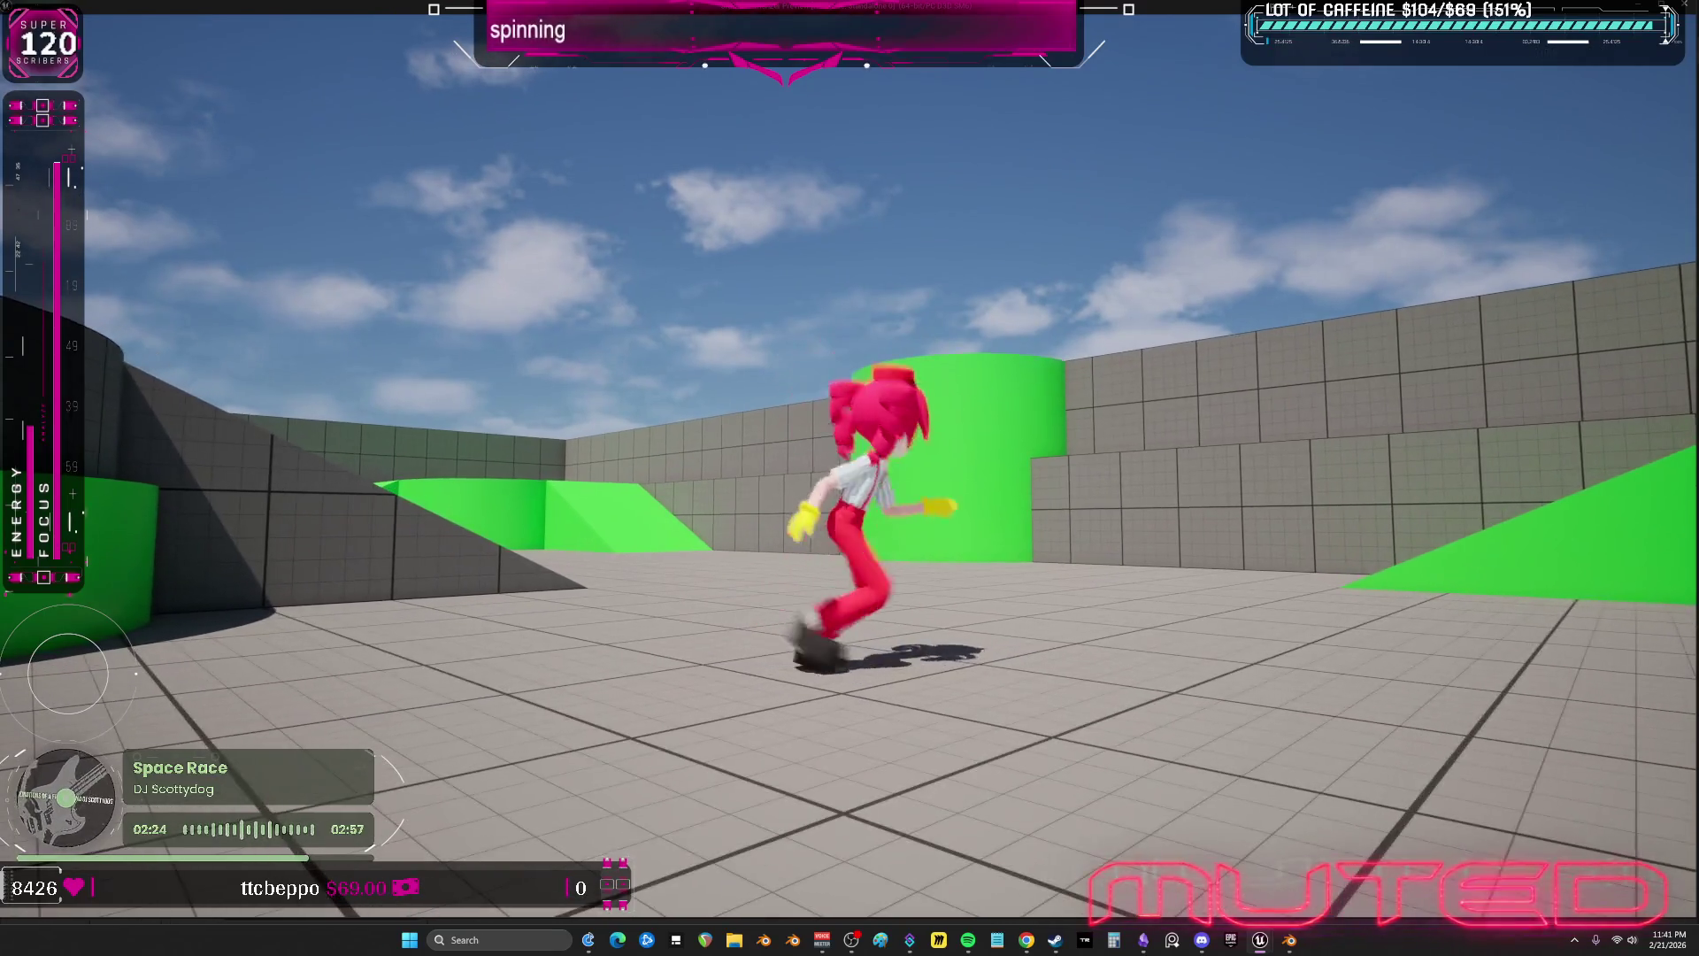
pyautogui.press('Escape')
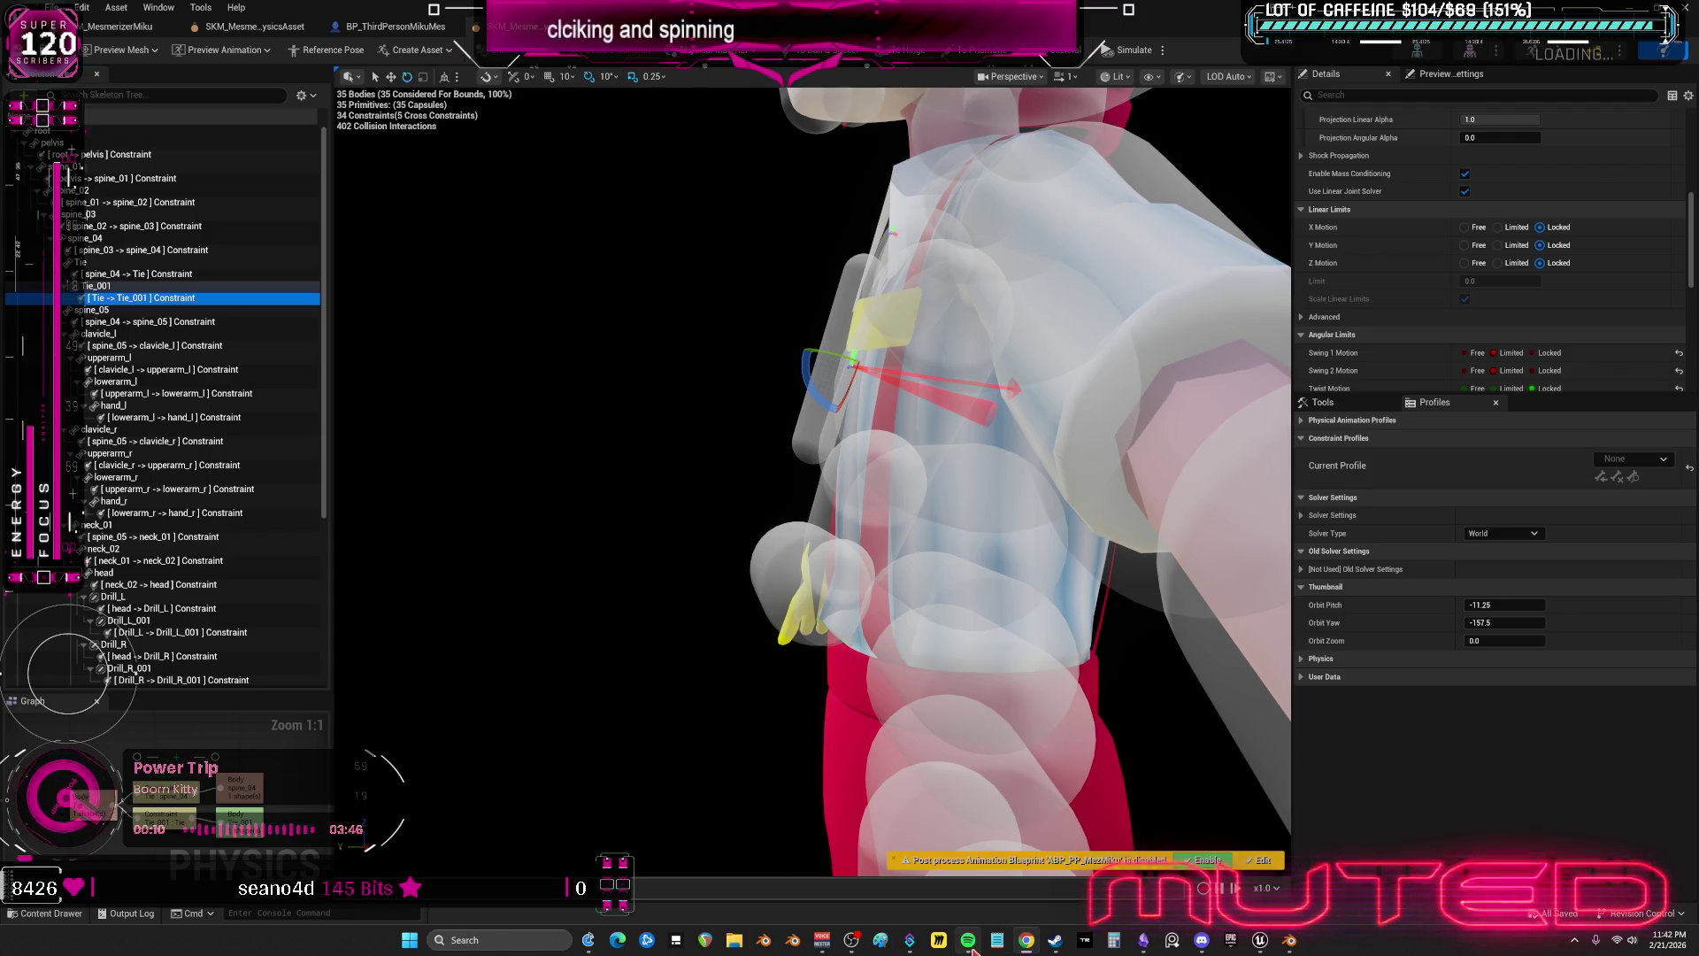
pyautogui.moveTo(969, 938)
pyautogui.click(997, 902)
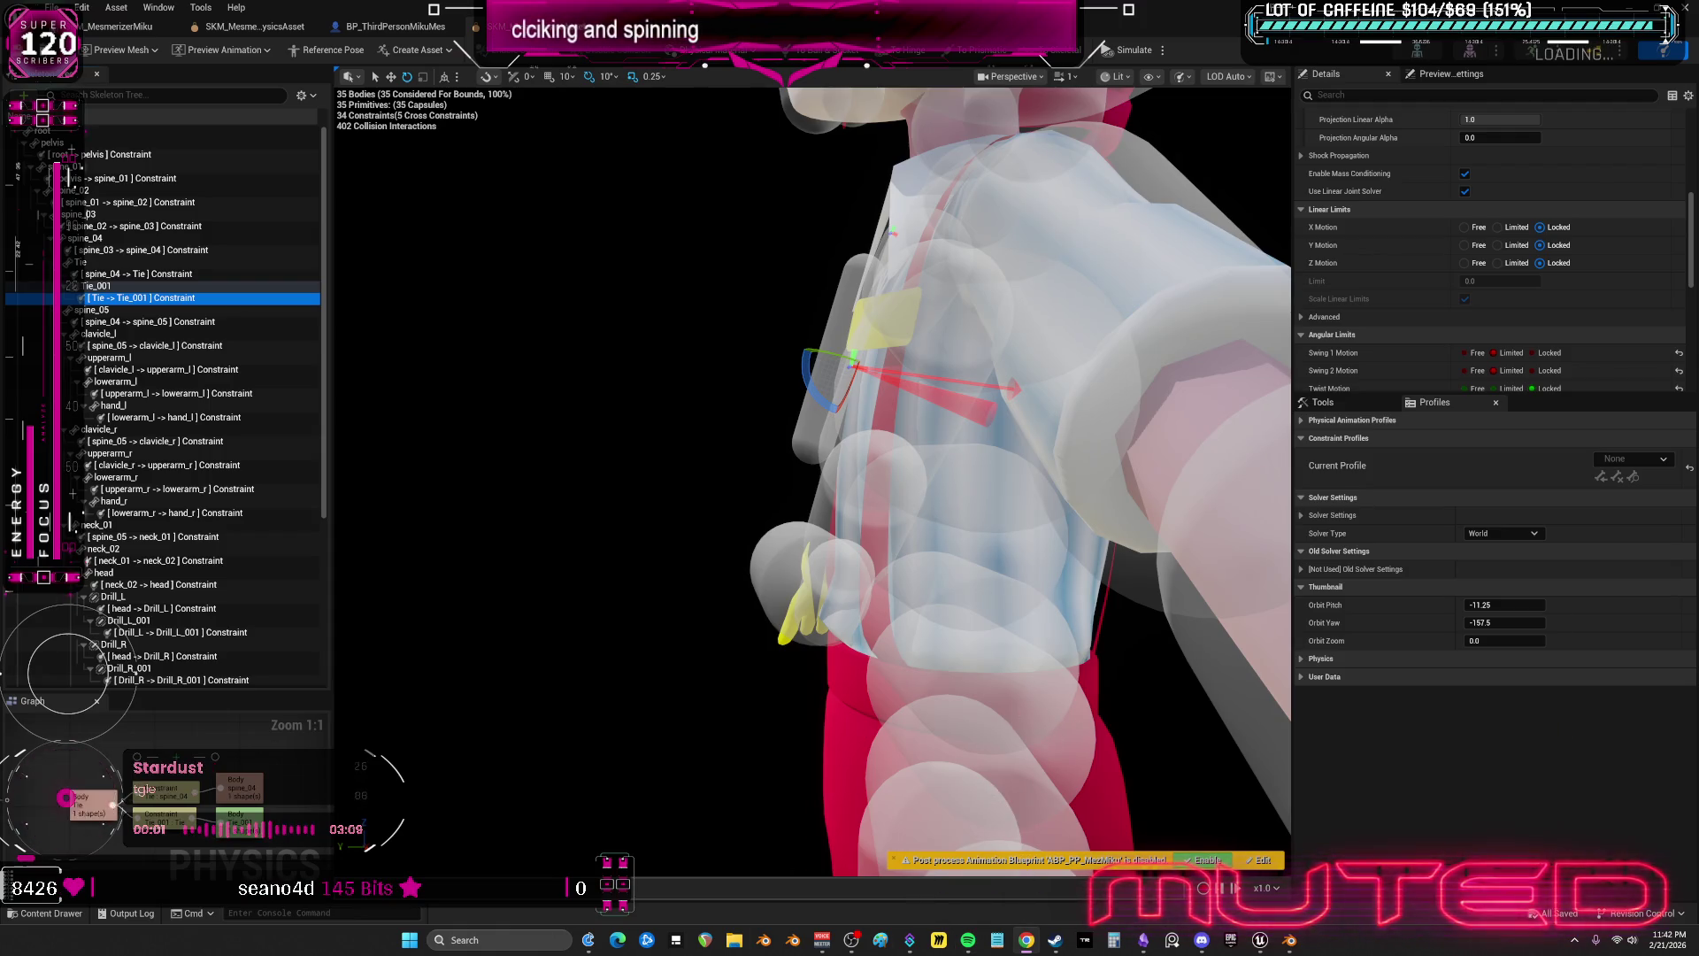